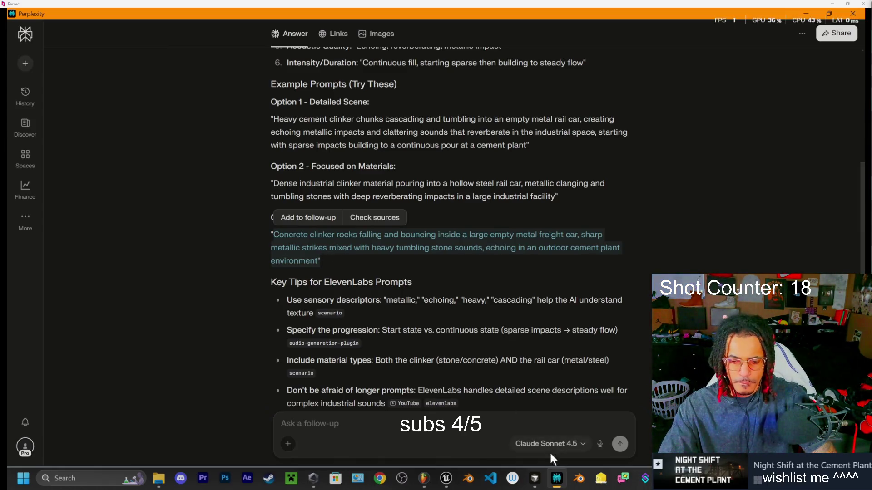
# - Append the Concrete clinker rocks description to the prompt, generate past the concurrency warning, and stop clip #3
pyautogui.click(668, 478)
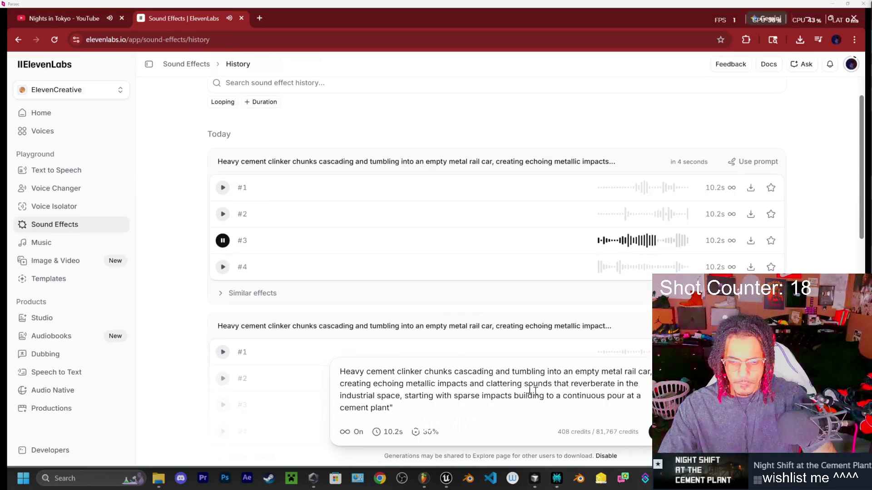
pyautogui.moveTo(396, 408); pyautogui.dragTo(302, 377)
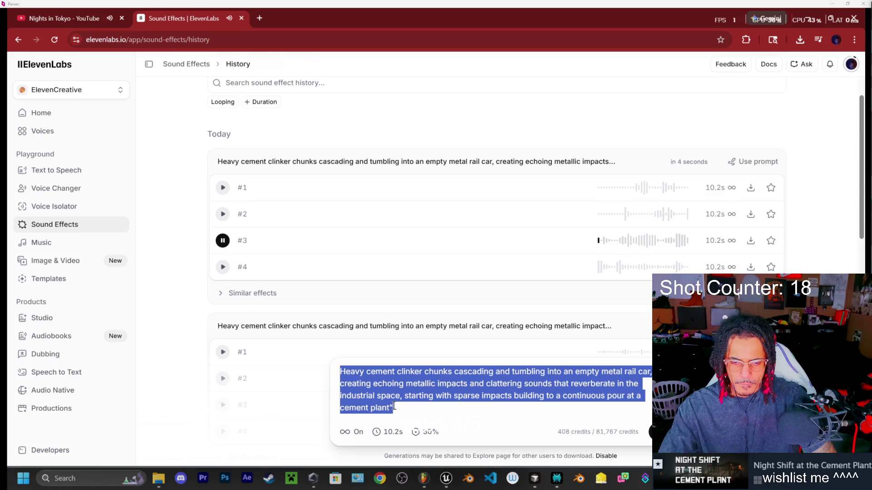
pyautogui.click(421, 410)
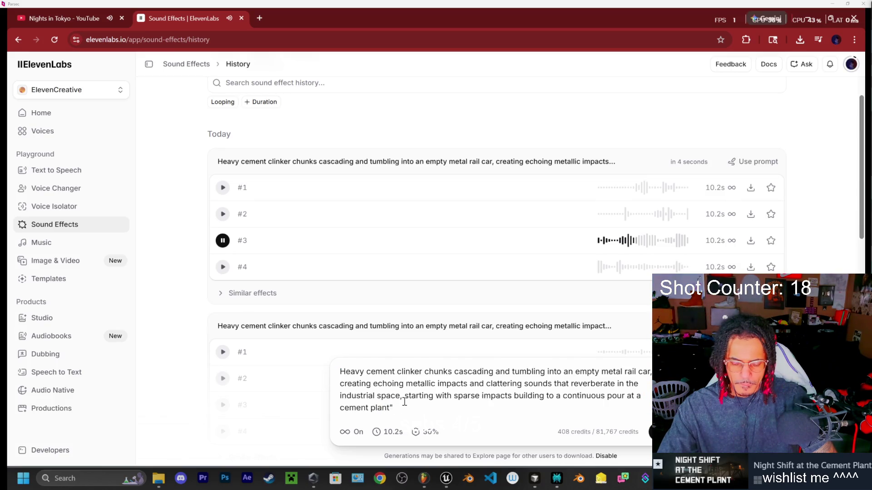
pyautogui.press('Return')
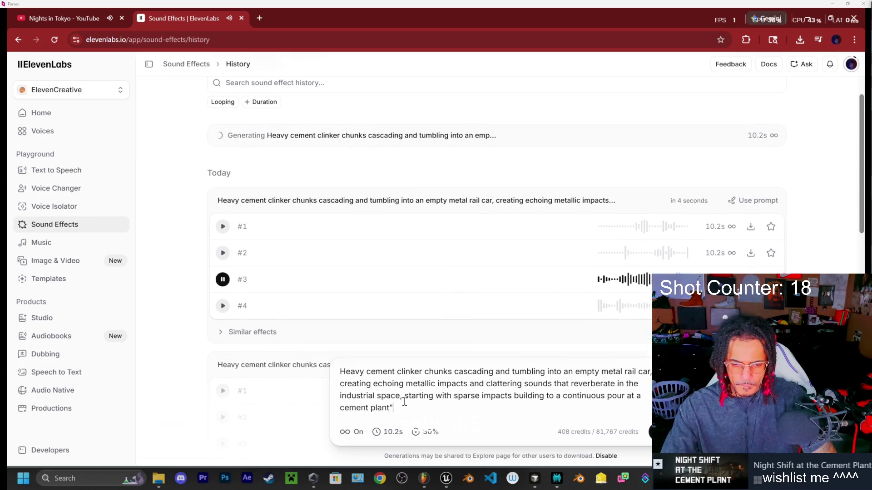
pyautogui.write('Concrete clinker rocks falling and bouncing inside a large empty metal freight car, sharp metallic strikes mixed with heavy tumbling stone sounds, echoing in an outdoor cement plant environment')
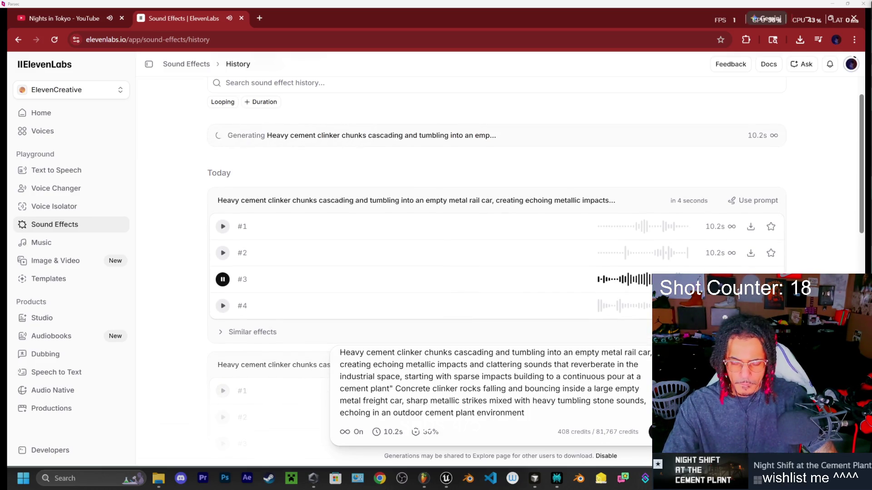
pyautogui.click(650, 432)
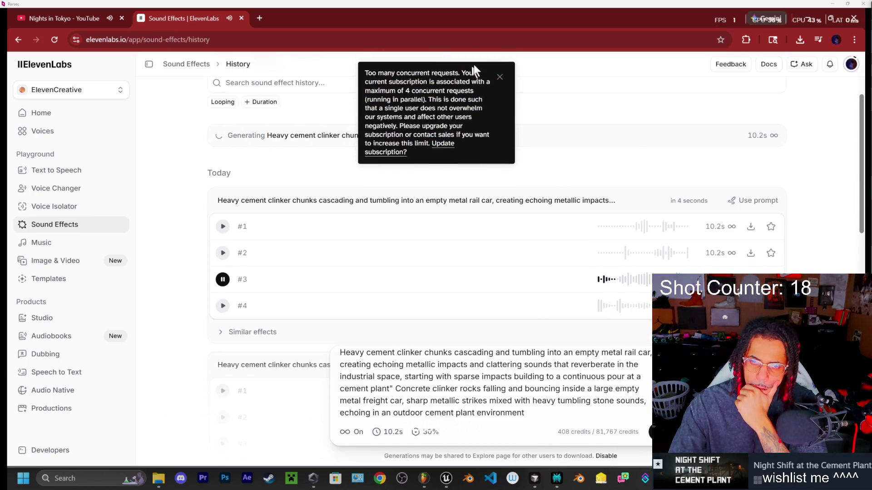
pyautogui.click(499, 77)
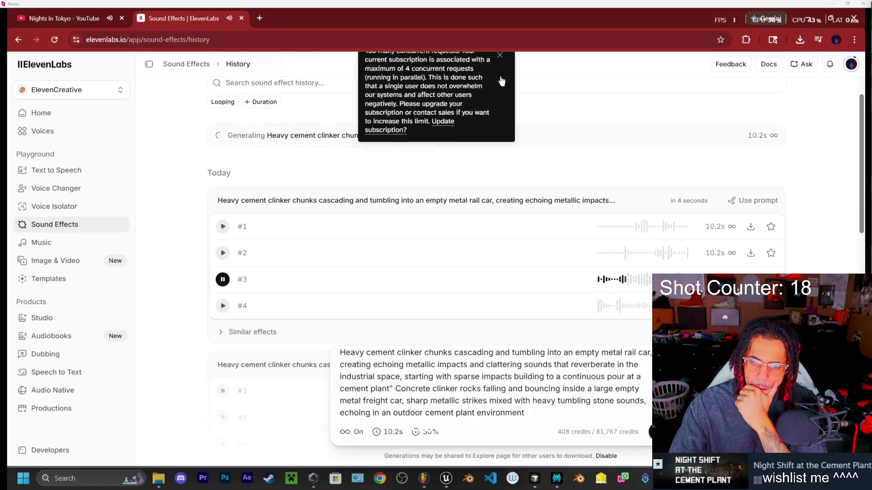
pyautogui.click(222, 279)
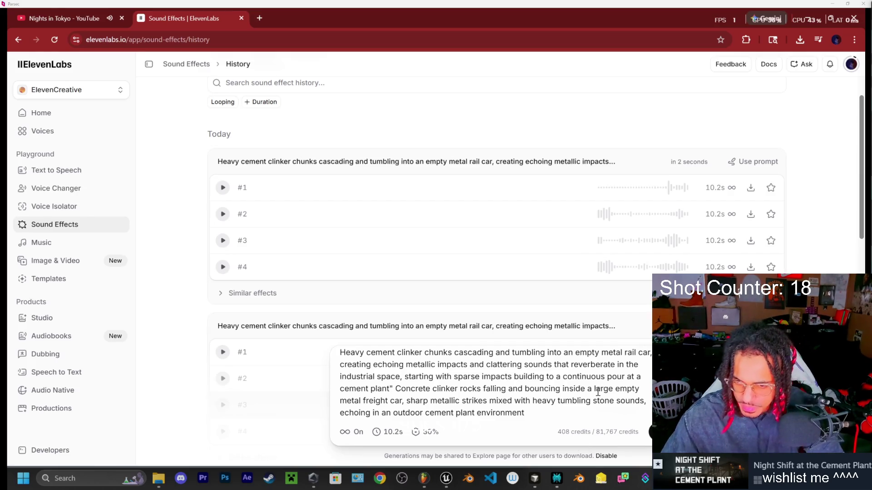
# - Listen to clips #4, #3, #2 and #1, then regenerate the Heavy cement clinker prompt
pyautogui.click(223, 271)
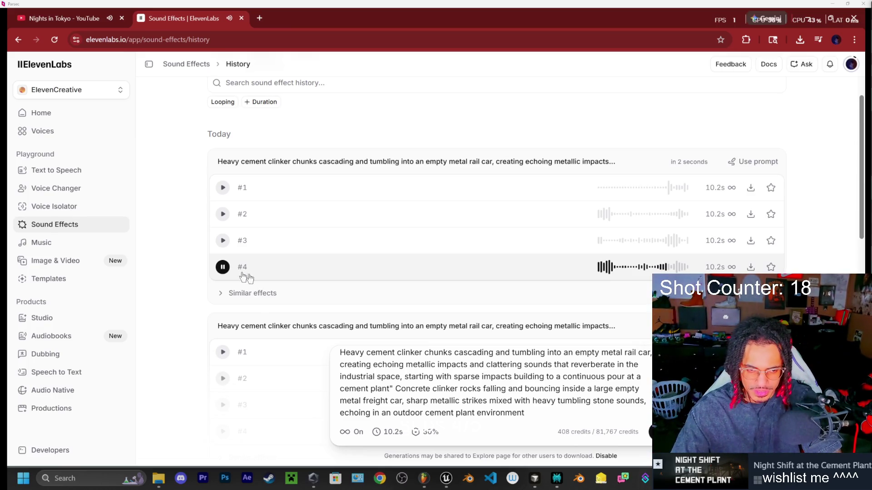
pyautogui.click(221, 242)
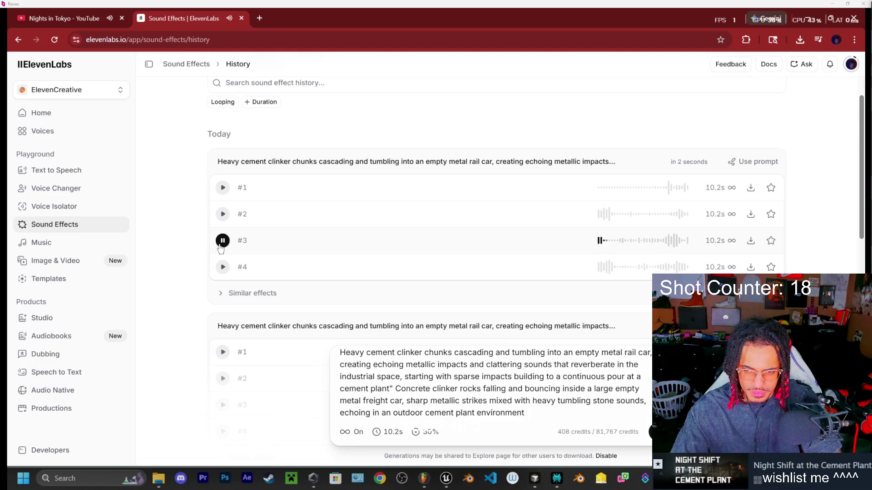
pyautogui.click(222, 215)
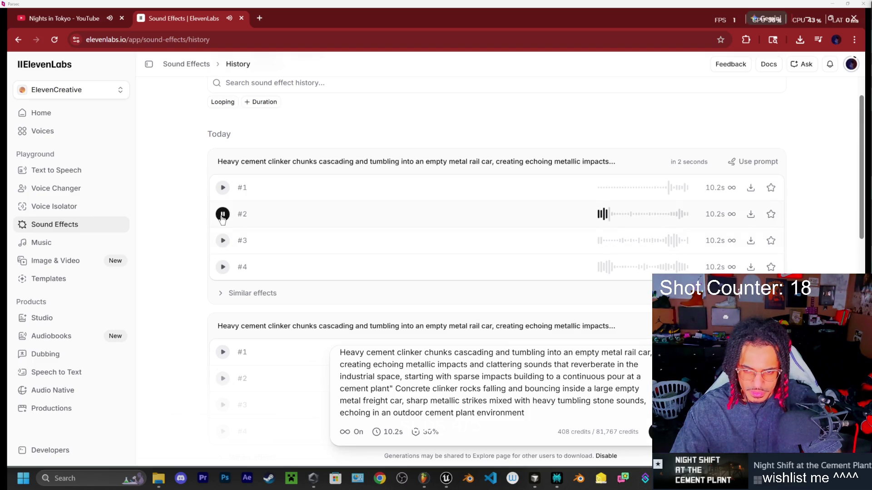
pyautogui.click(222, 190)
pyautogui.click(223, 191)
pyautogui.click(652, 432)
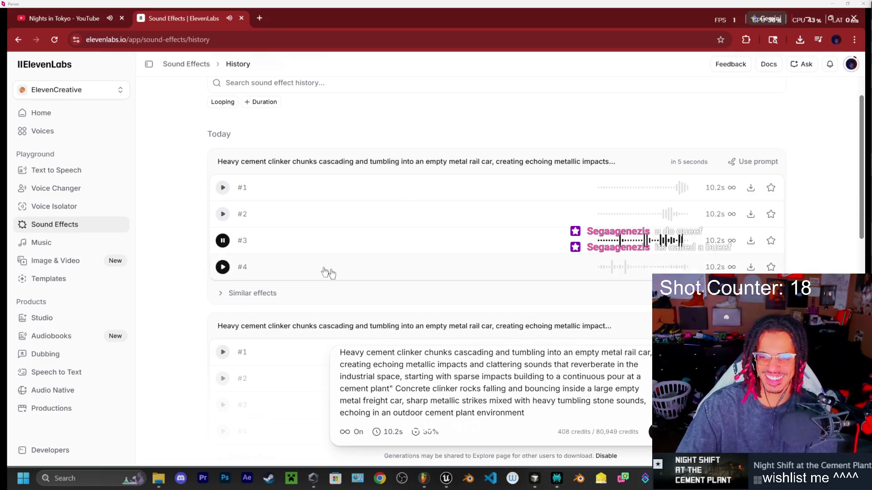
pyautogui.click(222, 268)
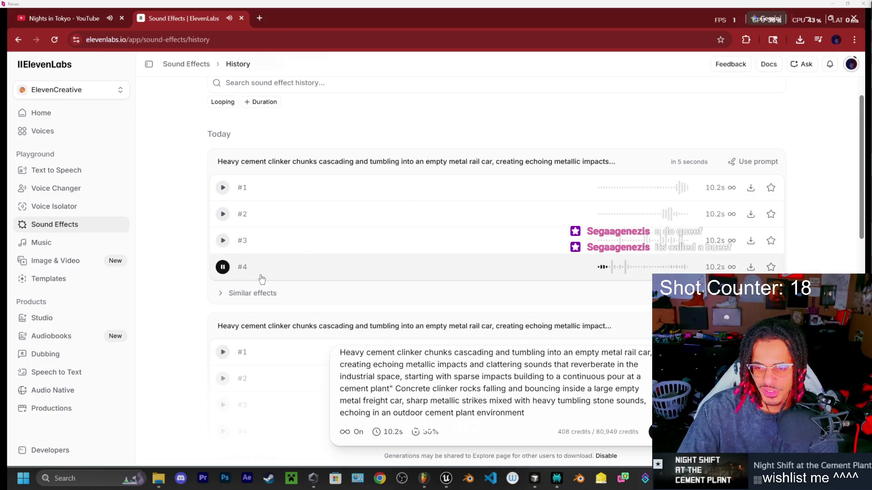
pyautogui.click(223, 214)
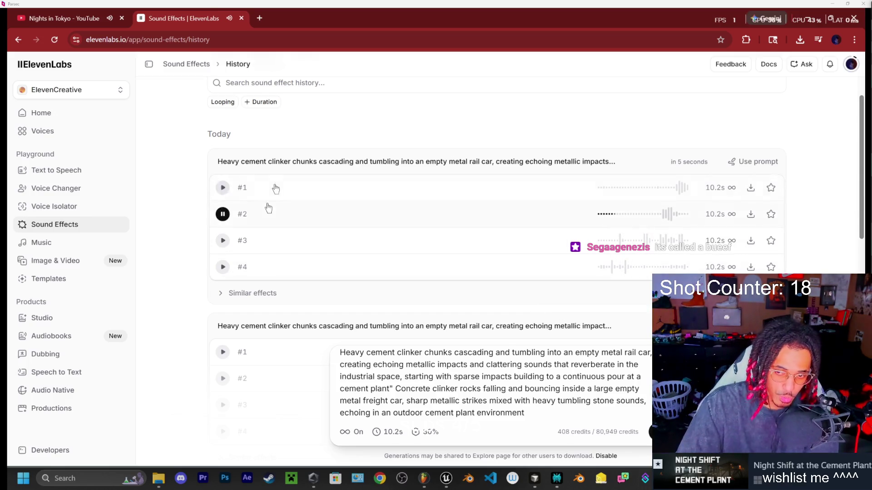
pyautogui.click(275, 162)
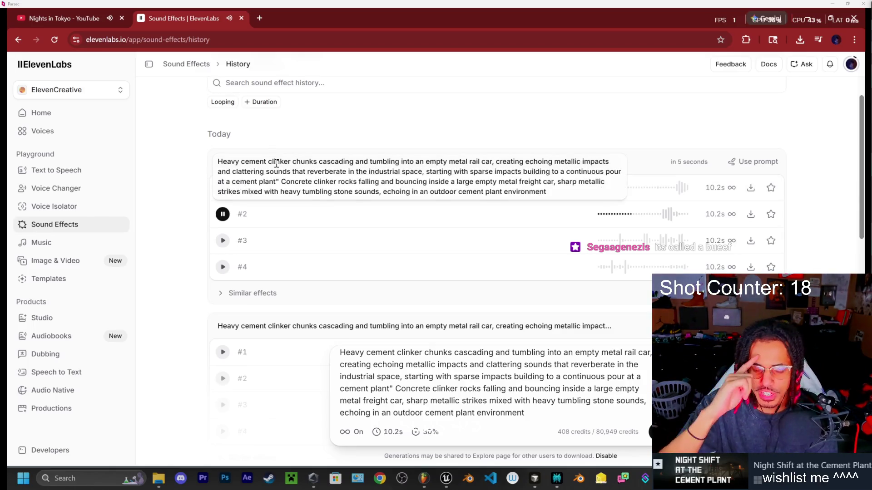
pyautogui.click(273, 161)
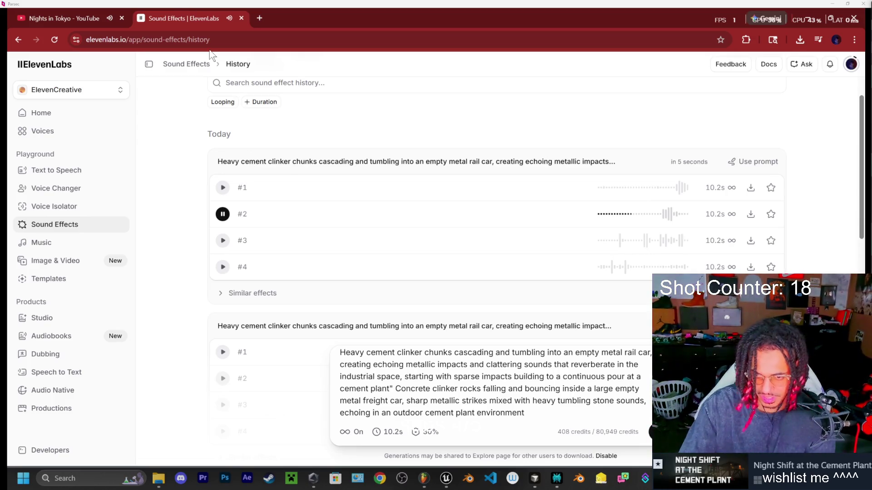
pyautogui.click(222, 216)
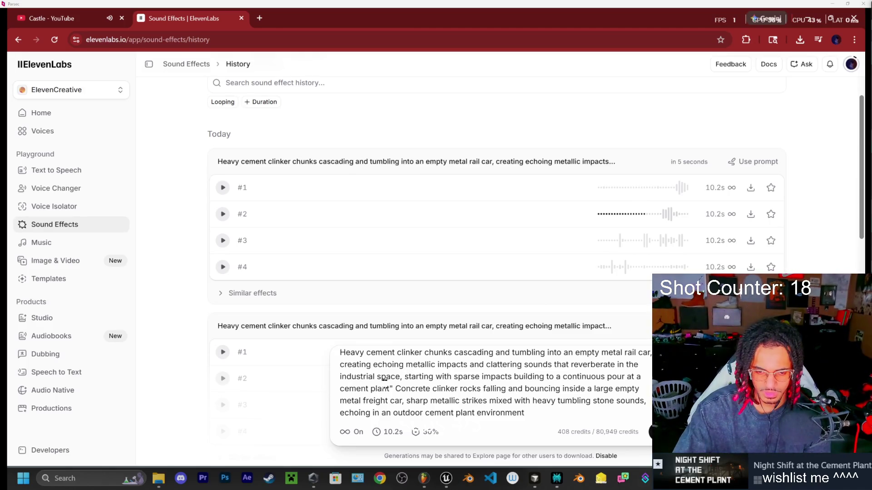
# - Delete the Heavy cement clinker text, keeping only the Concrete clinker rocks description, and generate a new batch
pyautogui.moveTo(395, 389); pyautogui.dragTo(339, 330)
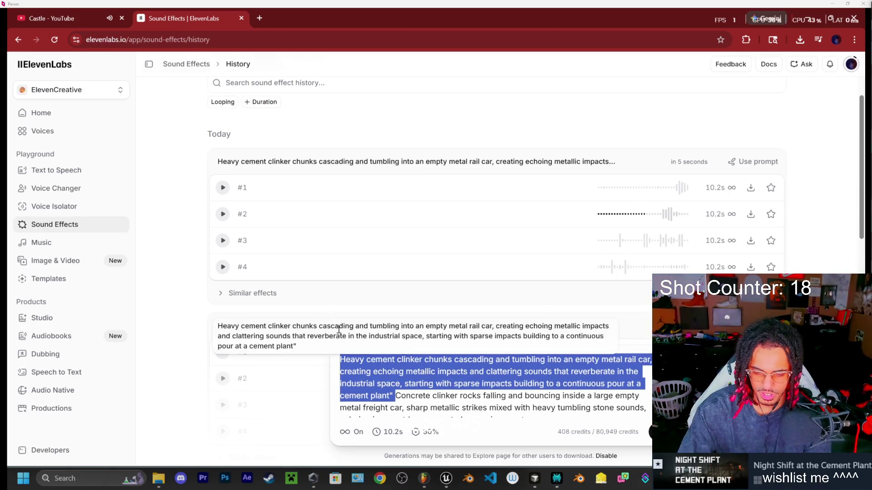
pyautogui.press('BackSpace')
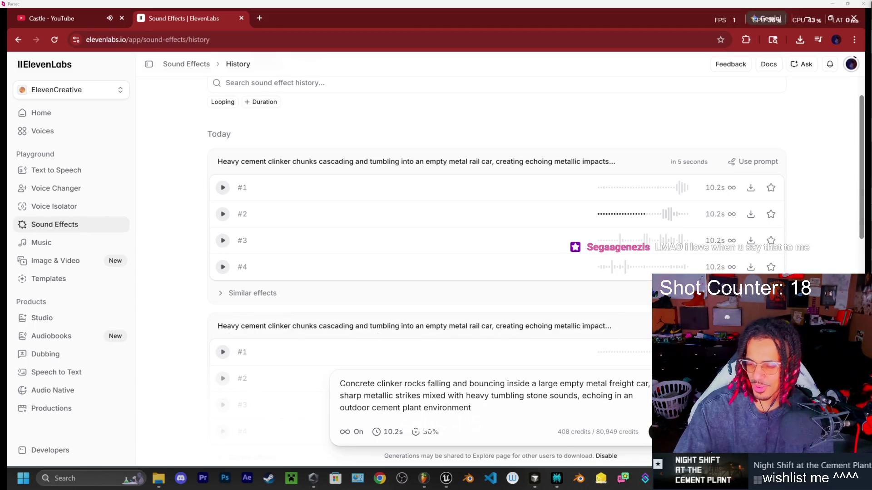
pyautogui.press('Return')
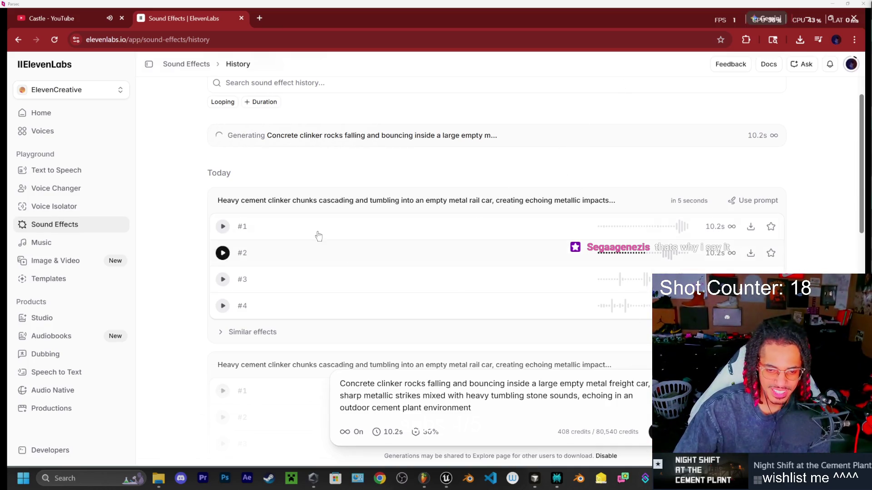
pyautogui.scroll(2, 550, 275)
pyautogui.click(446, 478)
pyautogui.click(446, 478)
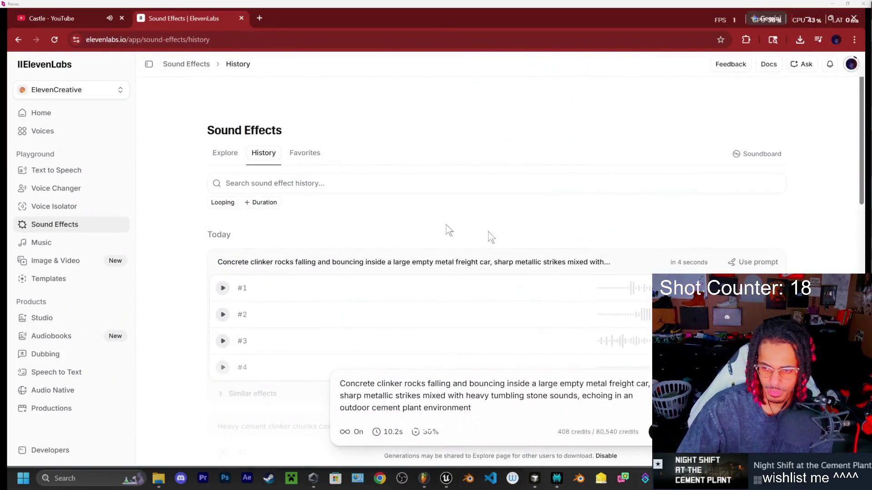
pyautogui.scroll(-1, 397, 247)
pyautogui.click(223, 265)
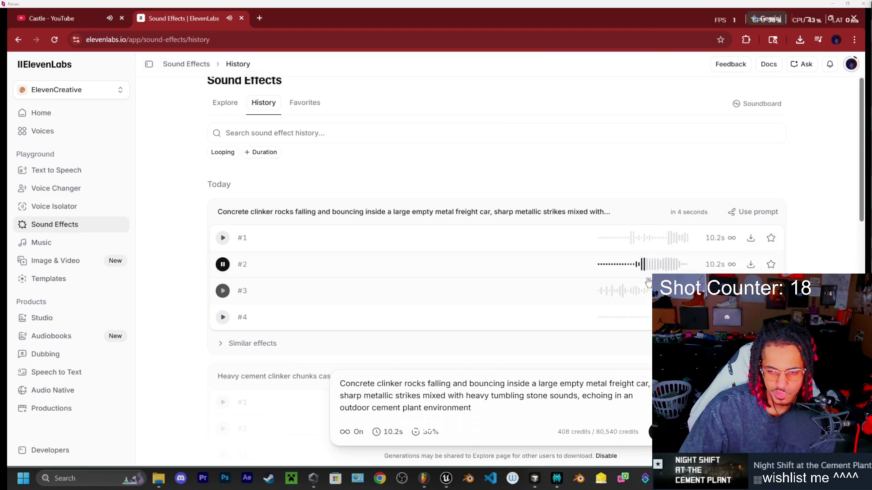
pyautogui.click(222, 292)
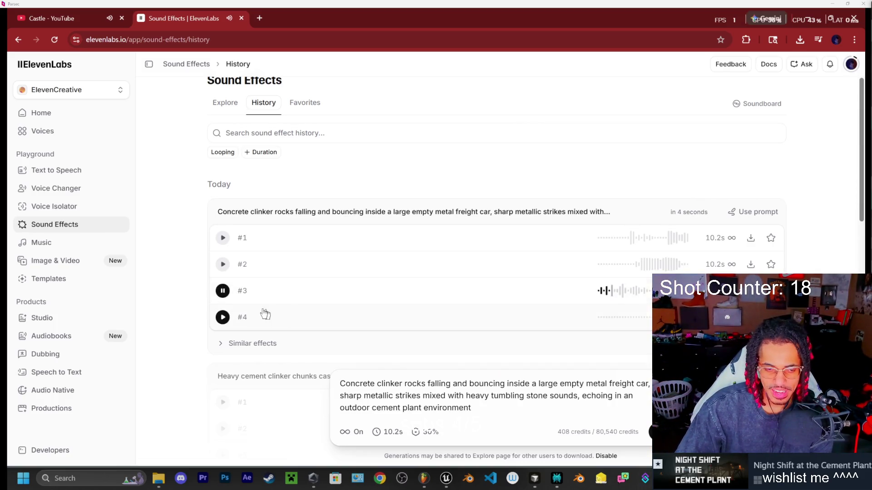
pyautogui.click(223, 318)
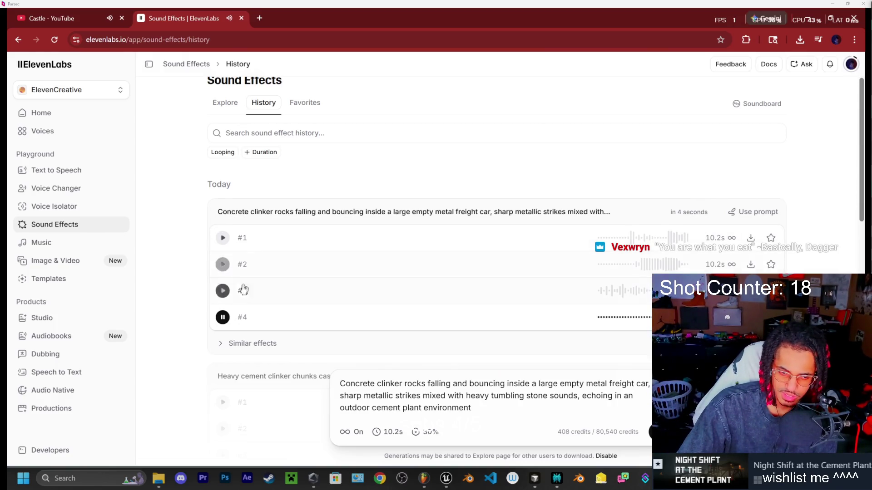
pyautogui.click(223, 317)
pyautogui.click(223, 239)
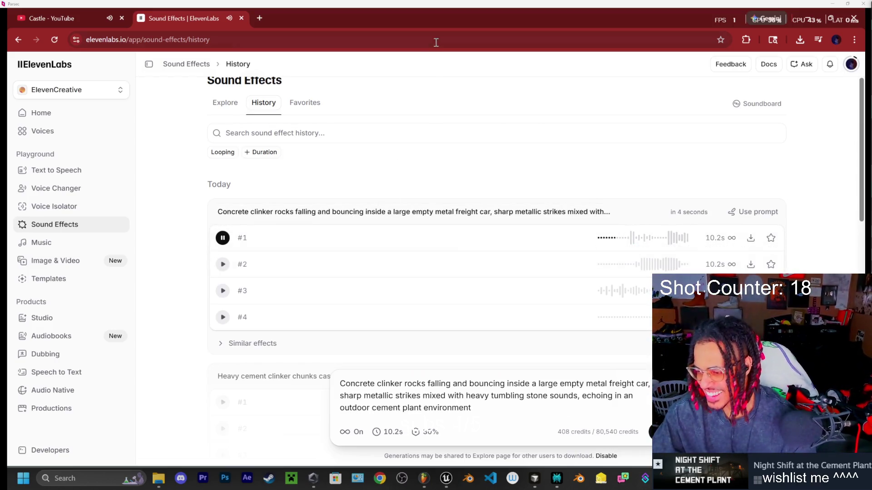
pyautogui.click(90, 19)
pyautogui.click(218, 21)
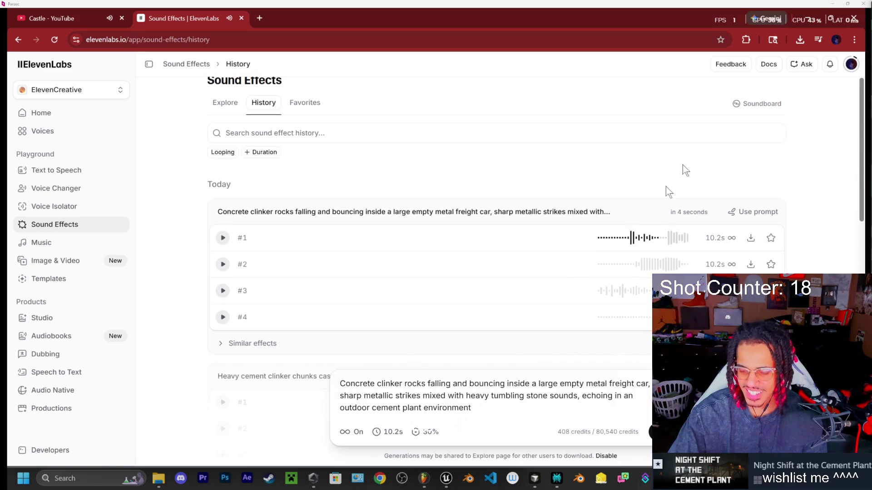
pyautogui.scroll(-1, 666, 186)
pyautogui.scroll(3, 638, 192)
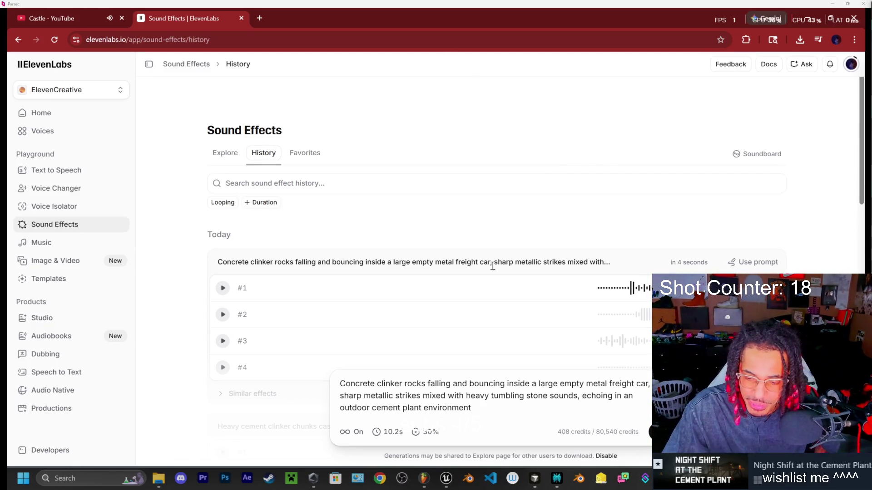
pyautogui.click(557, 478)
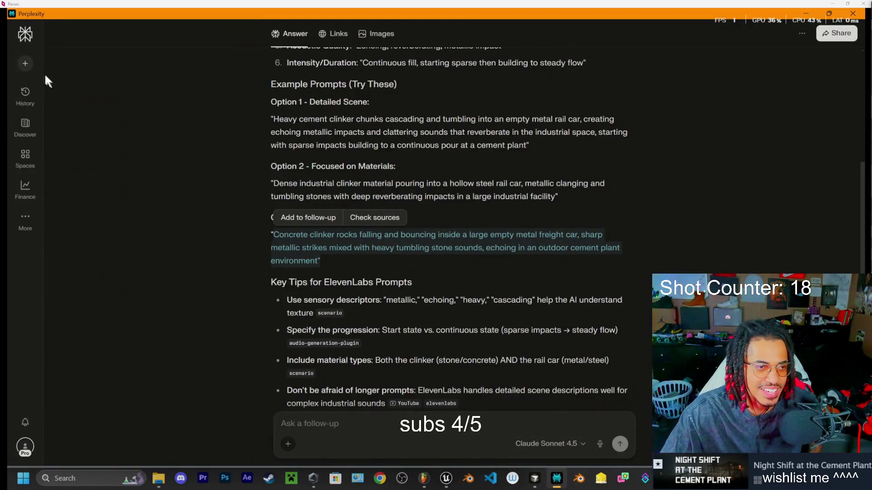
# - Open a new Perplexity thread and focus the Ask anything box
pyautogui.click(26, 63)
pyautogui.click(321, 226)
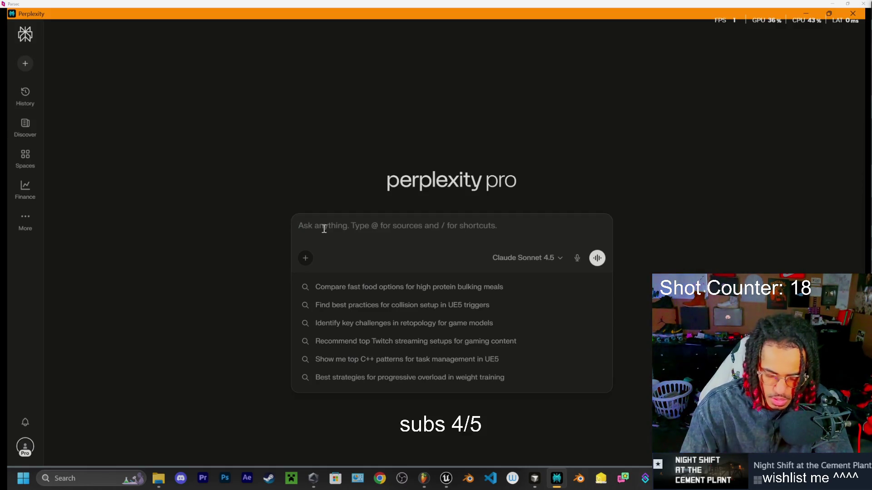
# - Begin the prompt: want a game sound system where walking into the office triggers a trigger box
pyautogui.write('sound system')
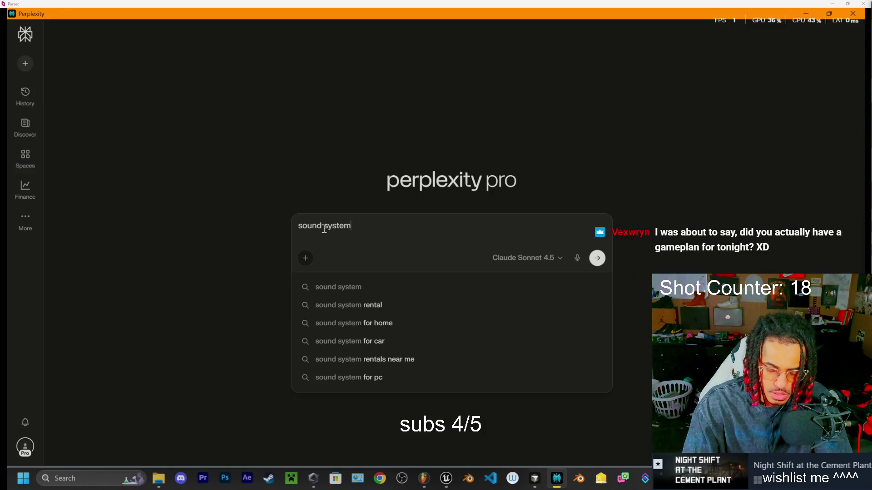
pyautogui.write(' i ant')
pyautogui.press('BackSpace')
pyautogui.press('BackSpace')
pyautogui.press('BackSpace')
pyautogui.write('want to create a sound')
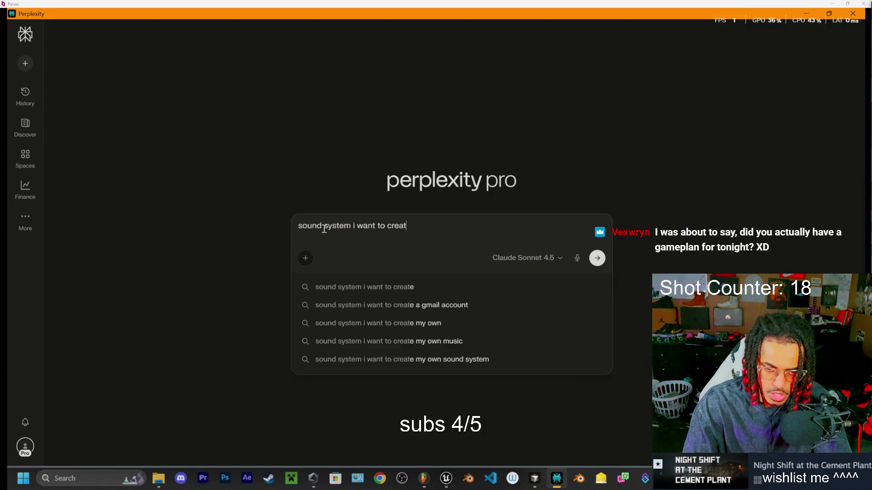
pyautogui.write(' system ')
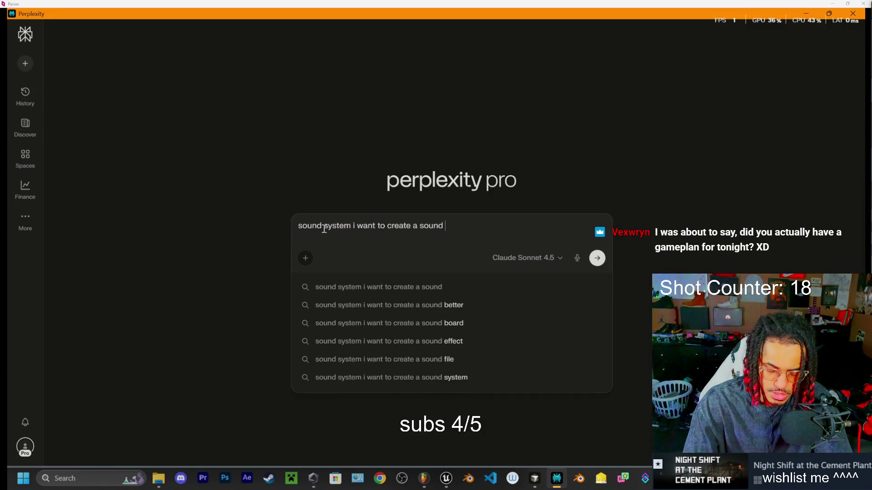
pyautogui.write('for ')
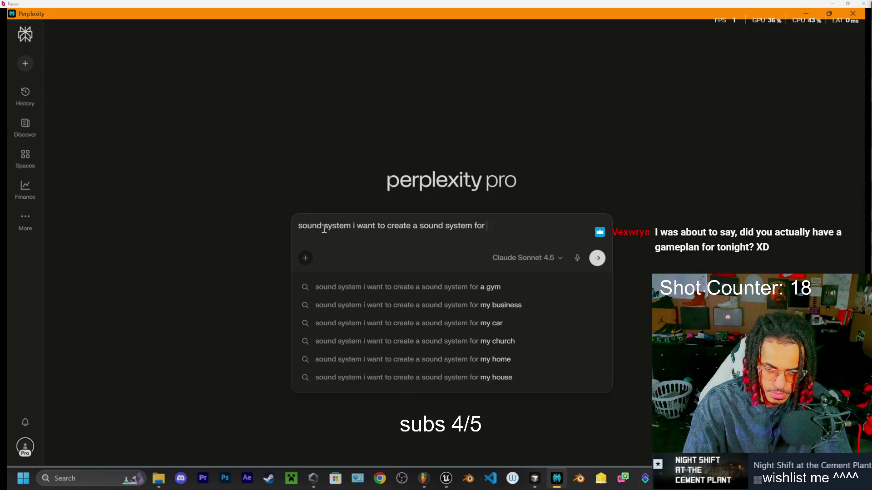
pyautogui.write('my game, ')
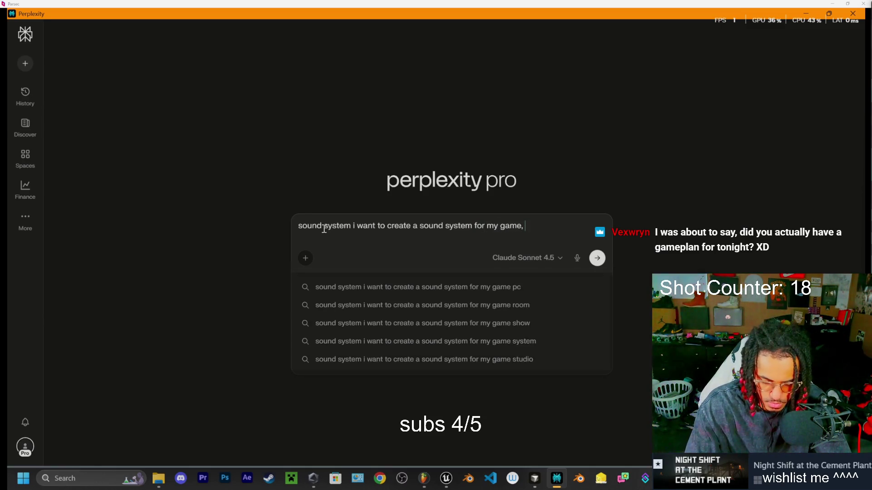
pyautogui.write('basical')
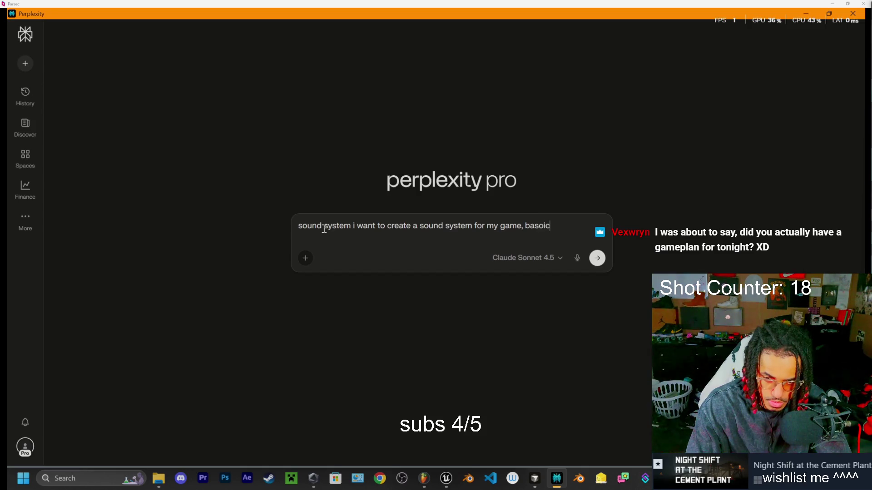
pyautogui.write('lly')
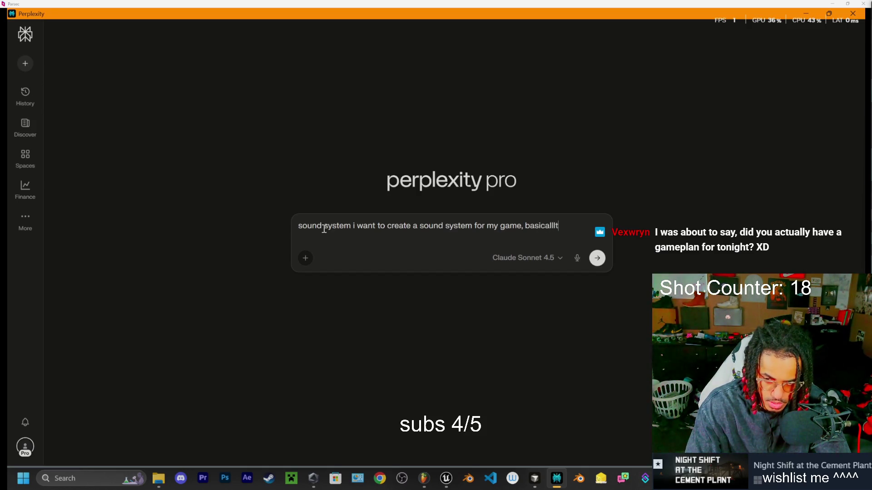
pyautogui.write(' the idea is')
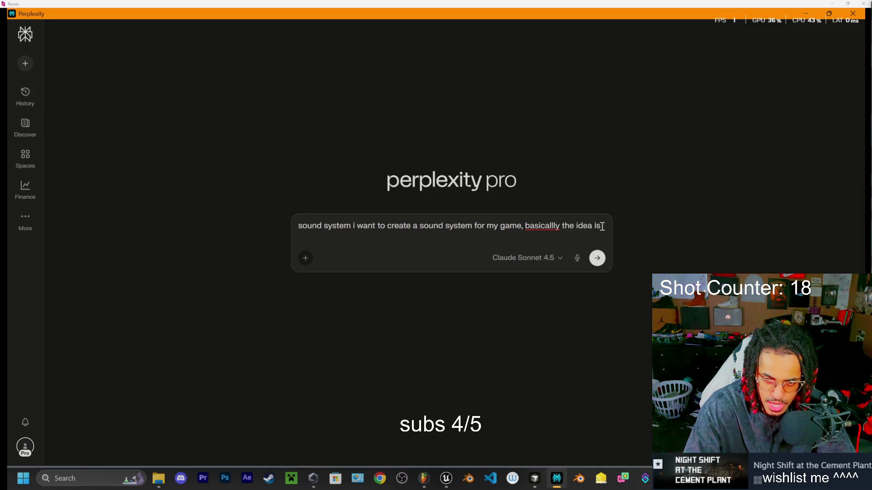
pyautogui.write('that when')
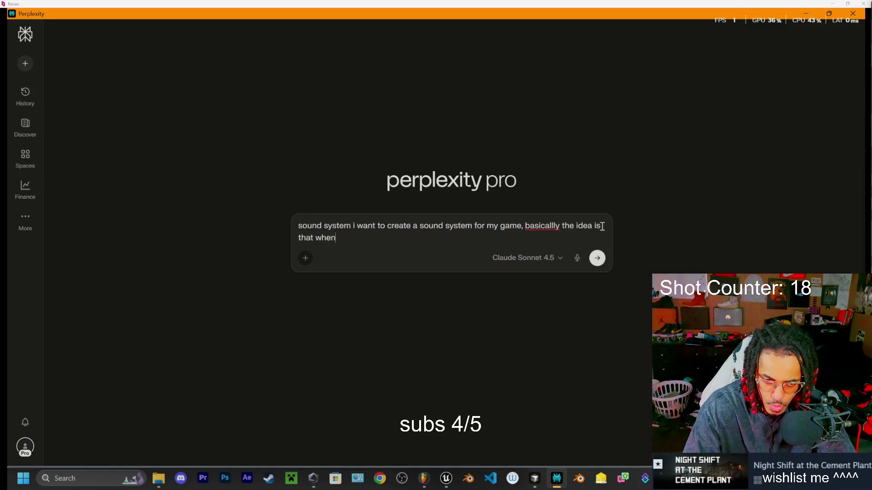
pyautogui.write(' the player wal')
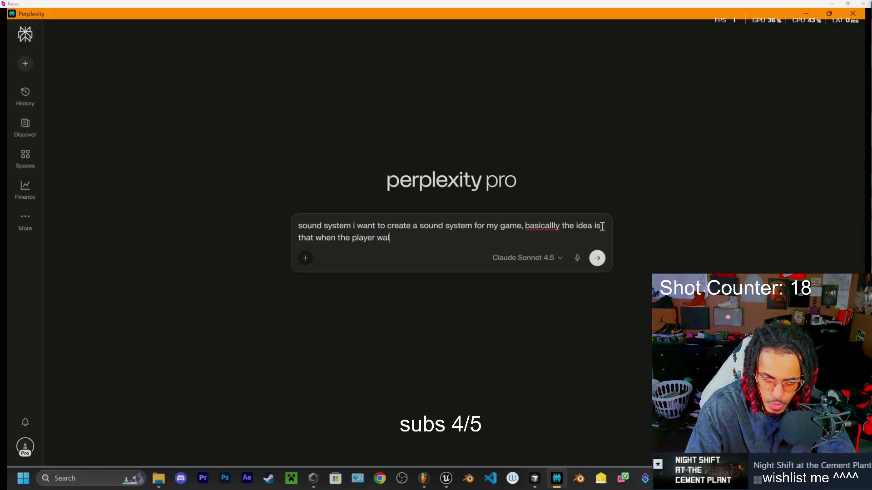
pyautogui.write('ks in')
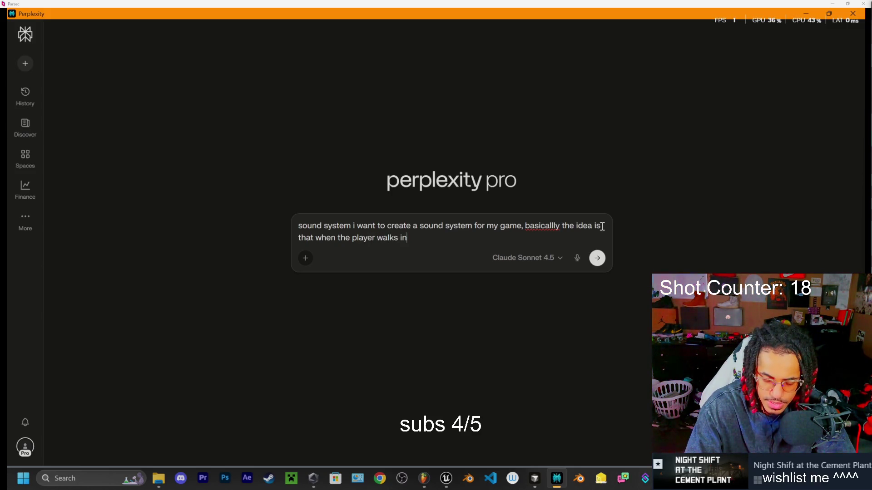
pyautogui.write('to the ')
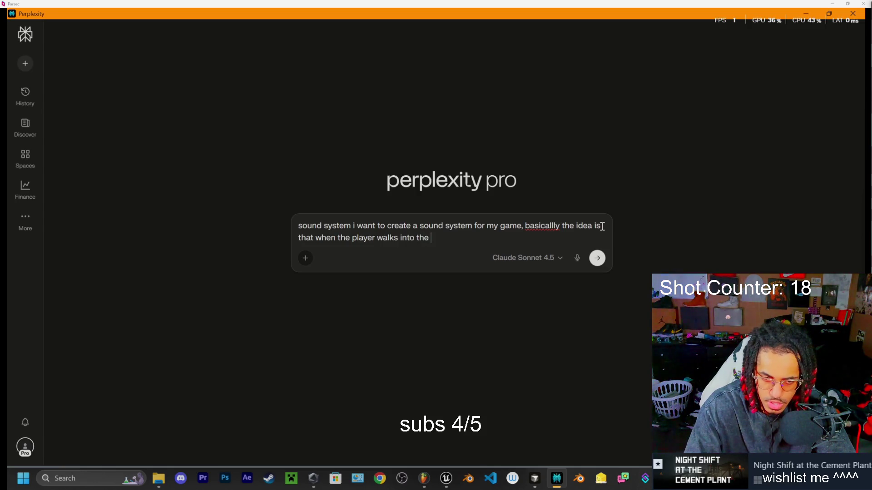
pyautogui.write('office a')
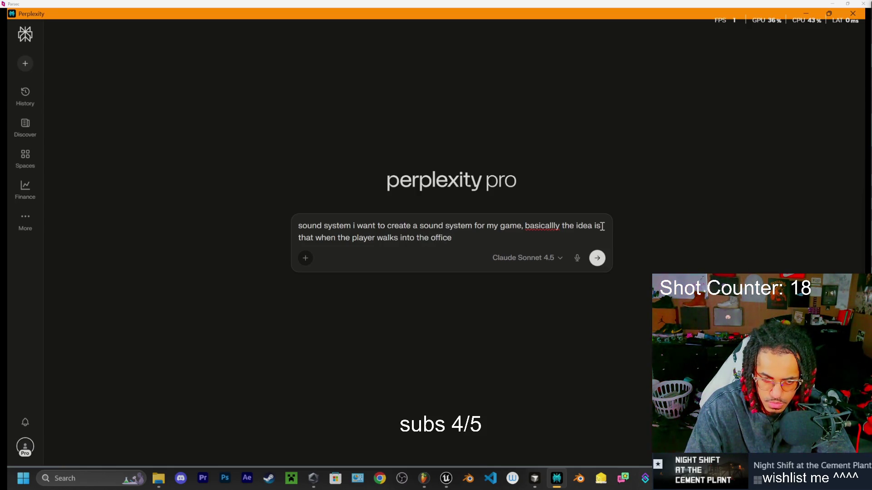
pyautogui.press('BackSpace')
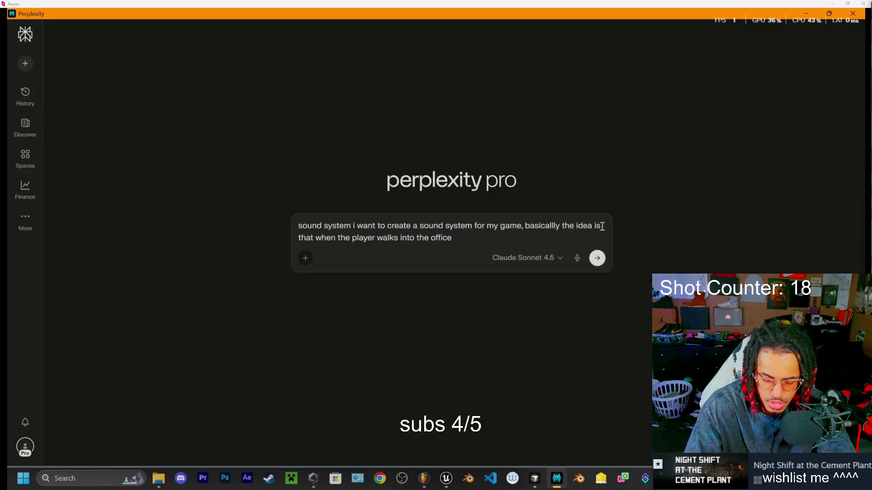
pyautogui.write('i')
pyautogui.press('BackSpace')
pyautogui.write('a tri')
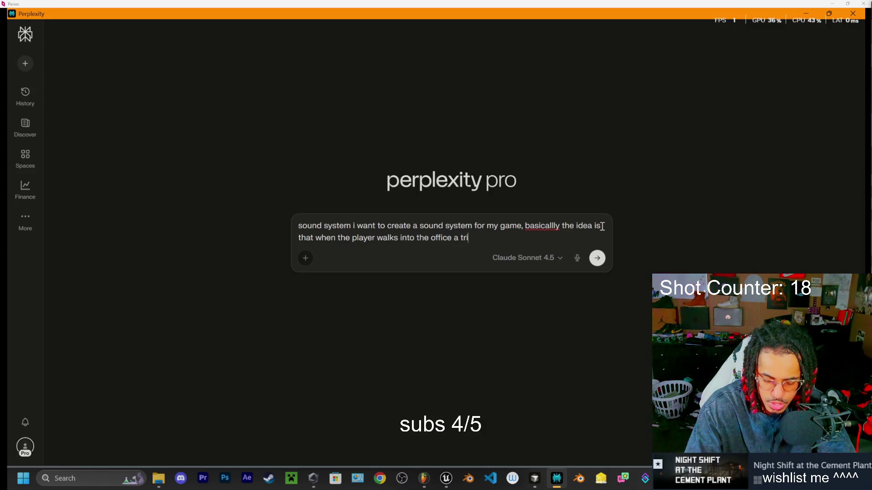
pyautogui.write('gger bo')
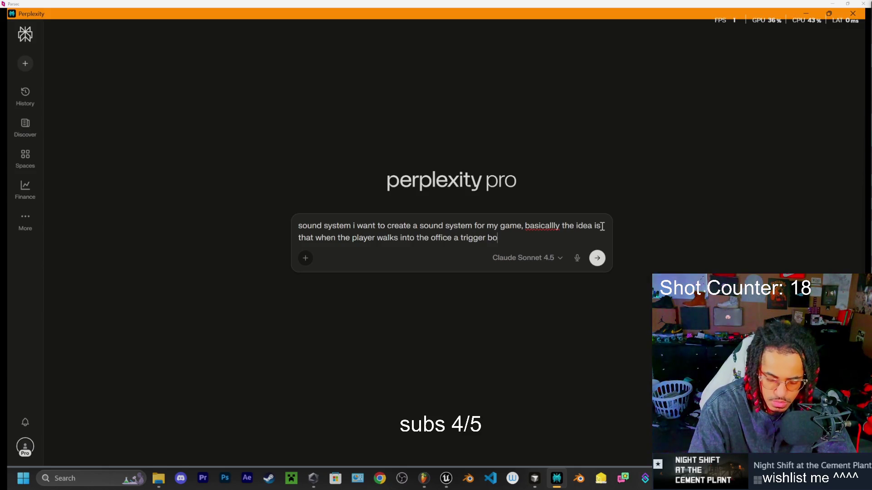
pyautogui.write('x is triggered')
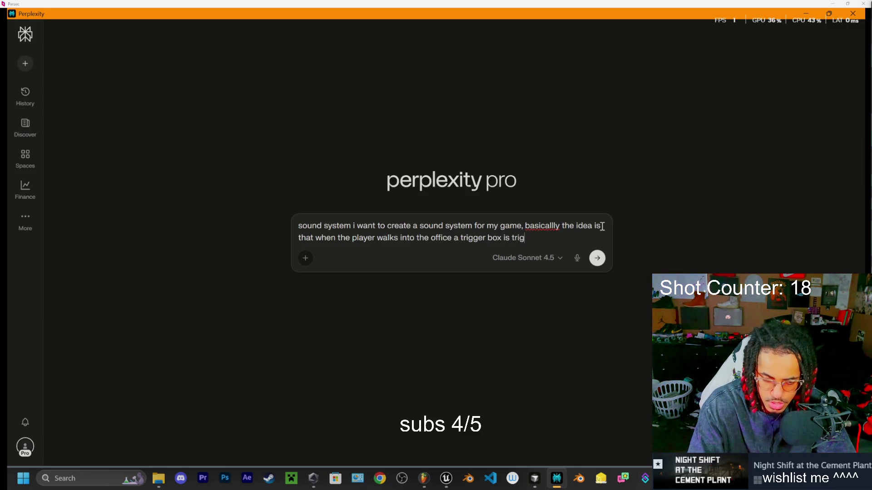
# - Add that it plays the phone call audio once, reusable across multiple areas with once-only trigger boxes
pyautogui.write(' playin')
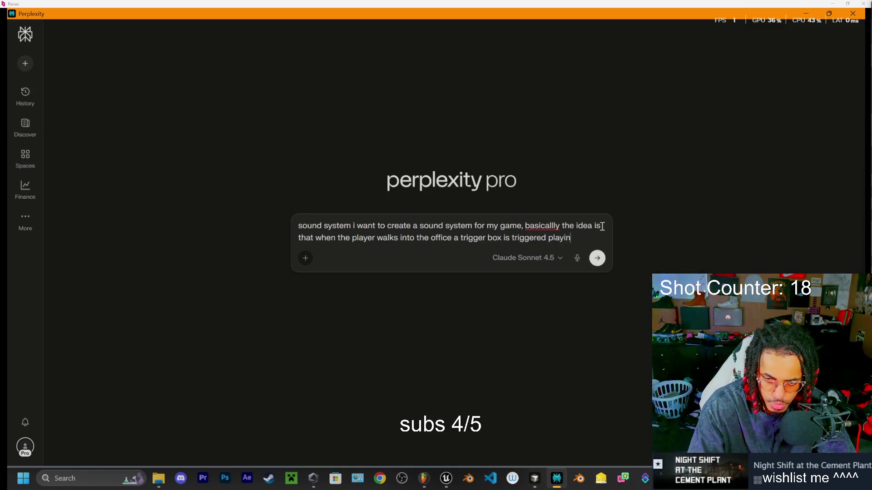
pyautogui.write('g an audio ')
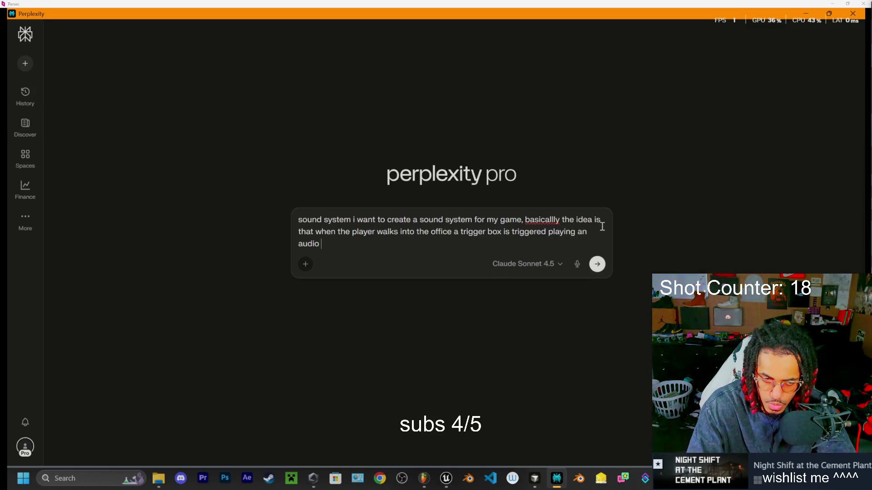
pyautogui.write('once. whi')
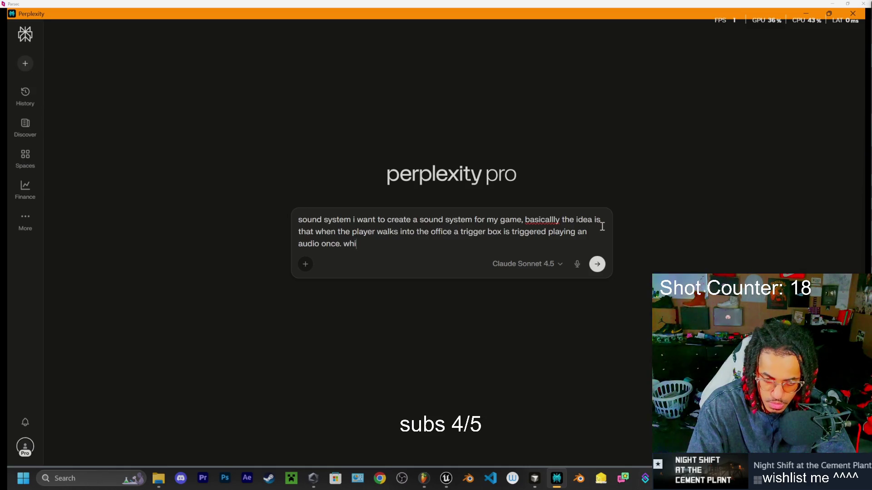
pyautogui.write('ch is the p')
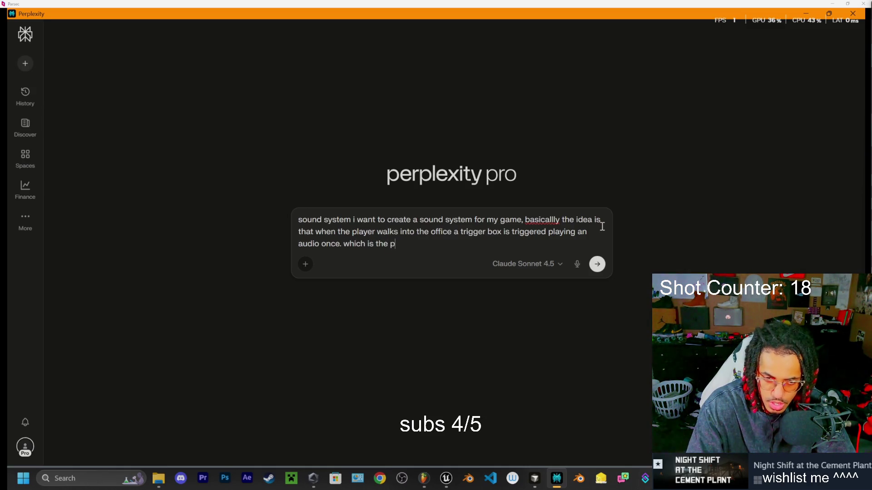
pyautogui.write('hone call audo')
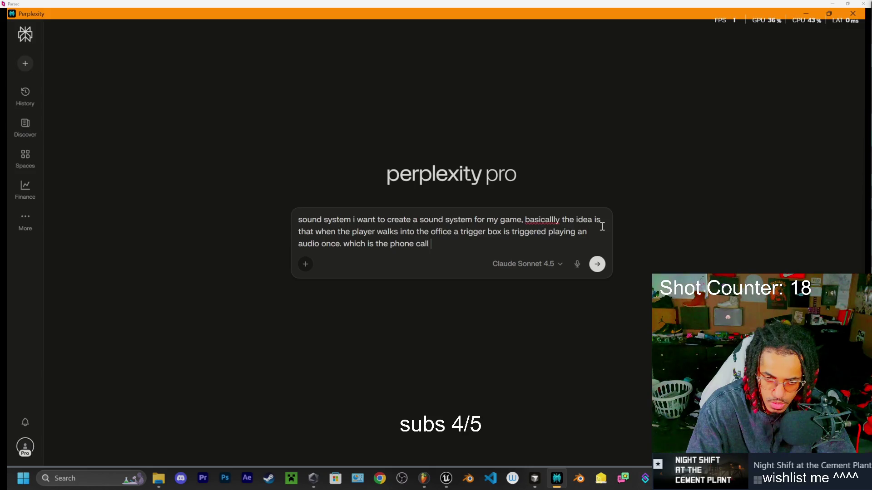
pyautogui.press('BackSpace')
pyautogui.write('BUT')
pyautogui.write(' i wan')
pyautogui.write('t to use t')
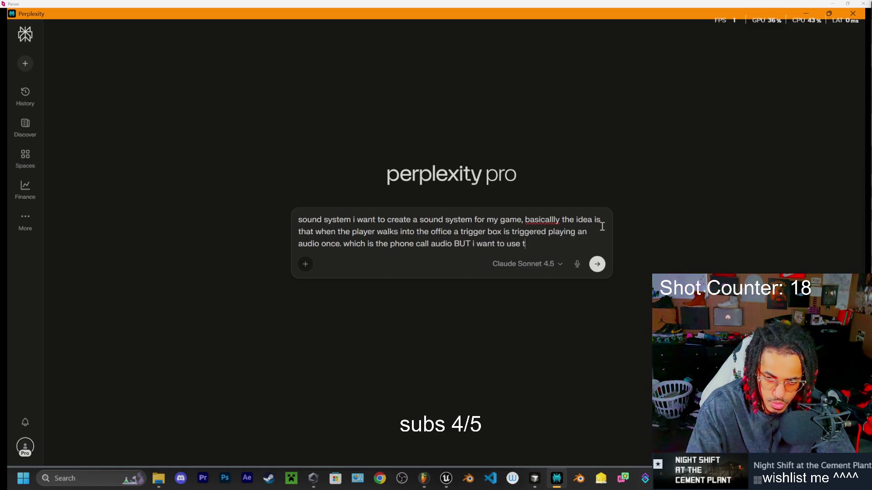
pyautogui.write('his in m')
pyautogui.write('ult')
pyautogui.write('iple are')
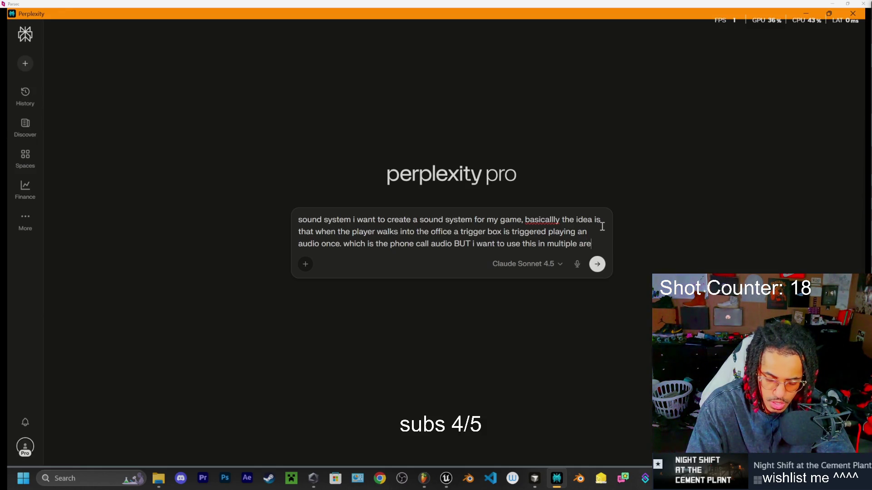
pyautogui.write(' for mult')
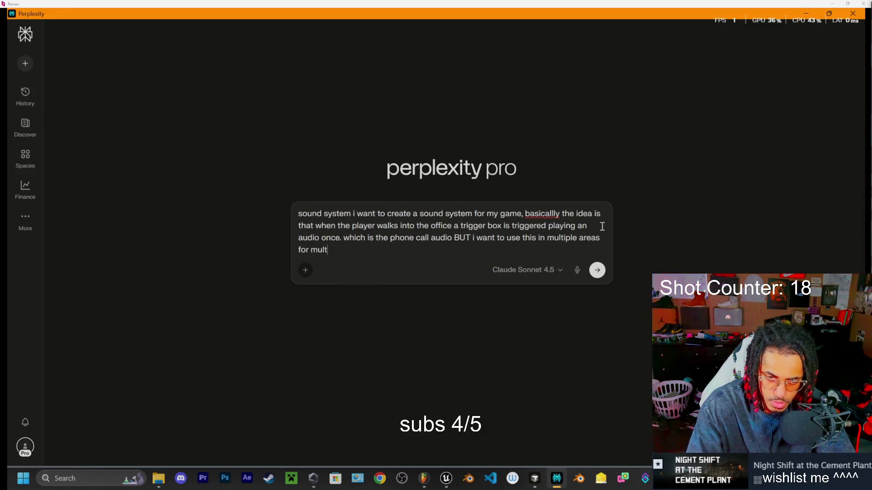
pyautogui.write('iple things ')
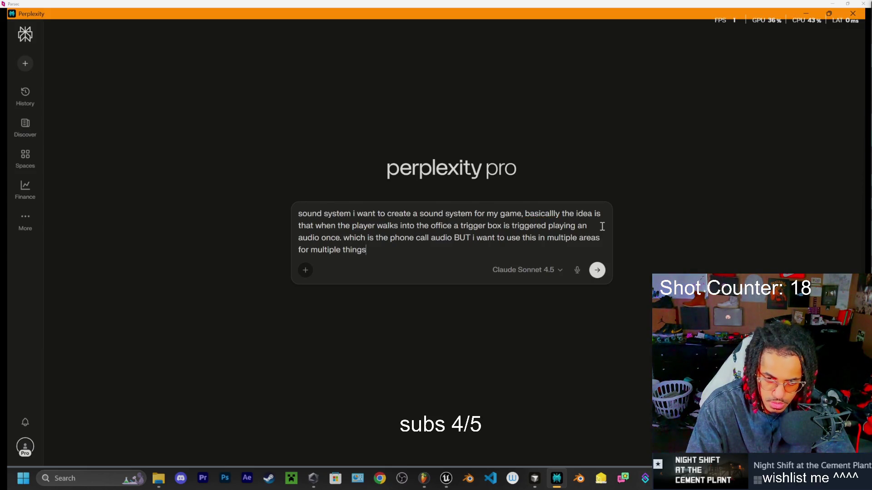
pyautogui.write(', so t')
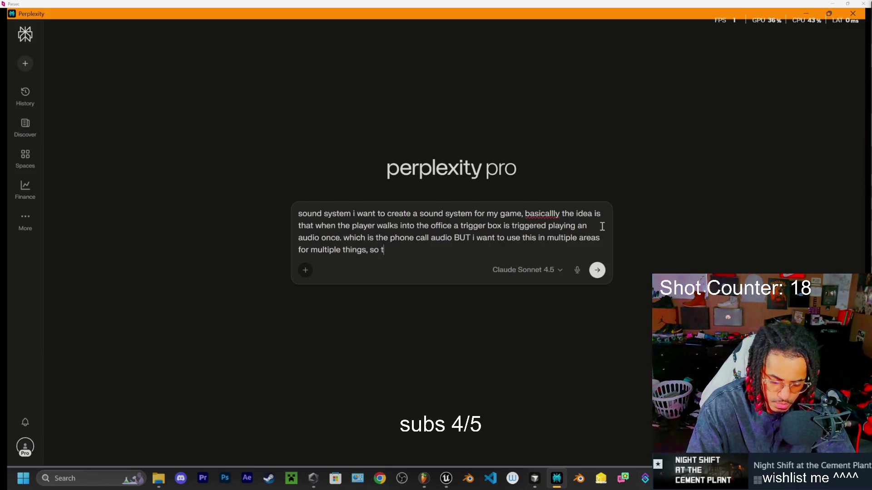
pyautogui.write('rigger')
pyautogui.write('boxes')
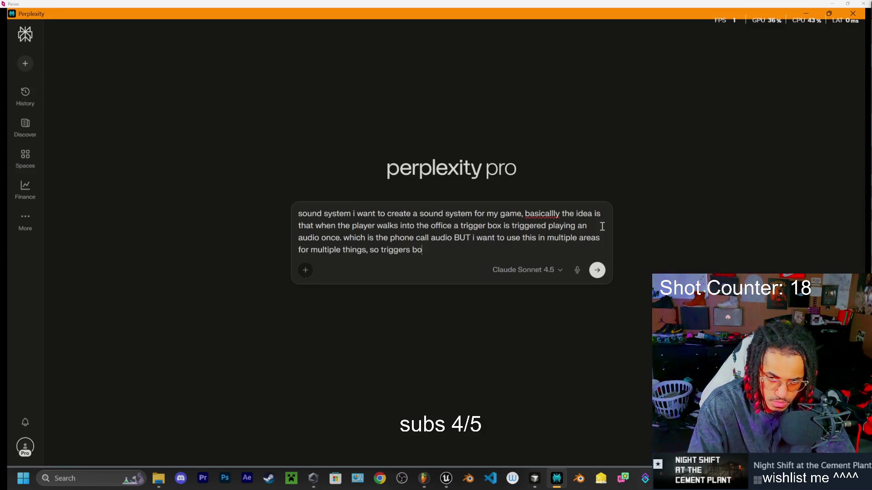
pyautogui.press('BackSpace')
pyautogui.press('BackSpace')
pyautogui.write('ess wi')
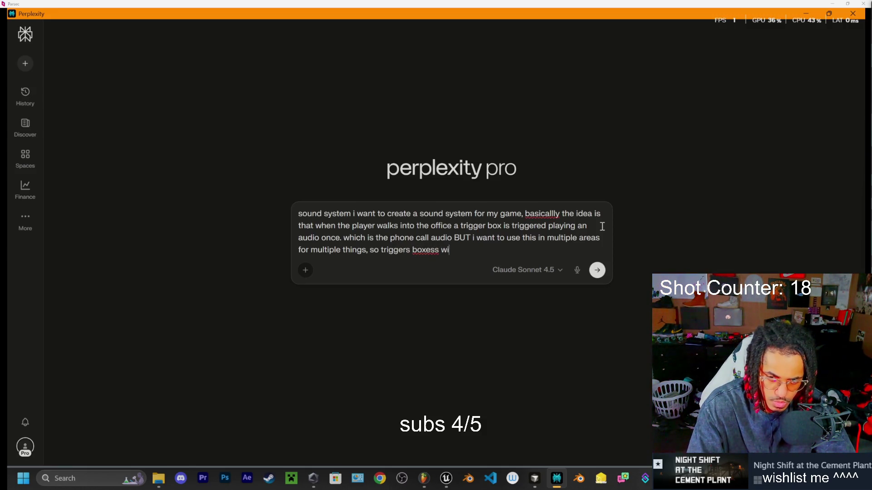
pyautogui.write('ll only t')
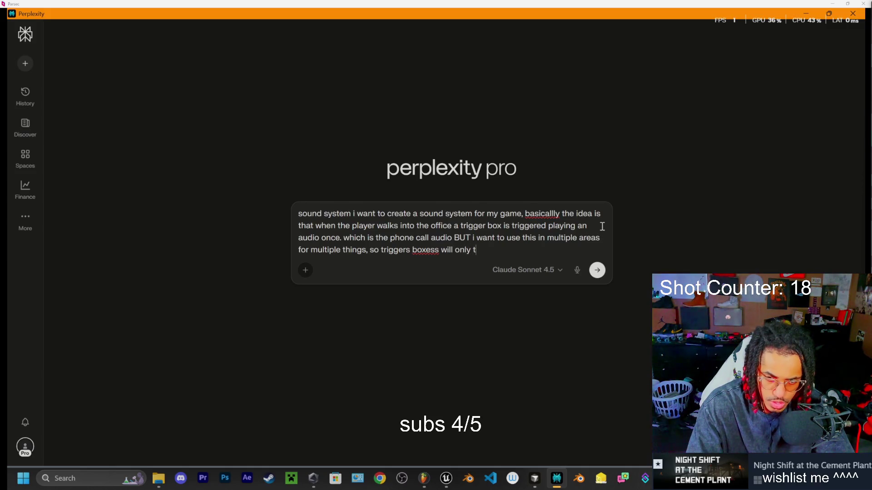
pyautogui.write('rigger a son')
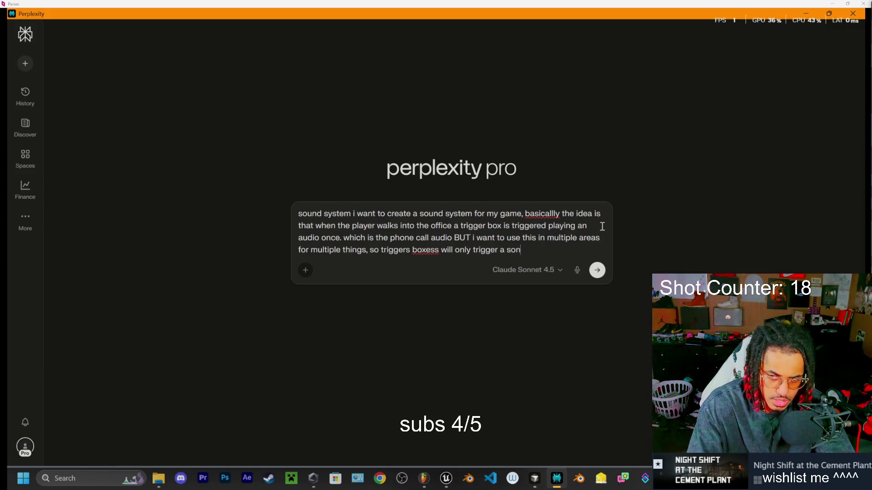
pyautogui.press('BackSpace')
# - Add that other trigger boxes have a delay and some trigger distance audio, then begin stating the goal
pyautogui.write('ud')
pyautogui.write('nd once')
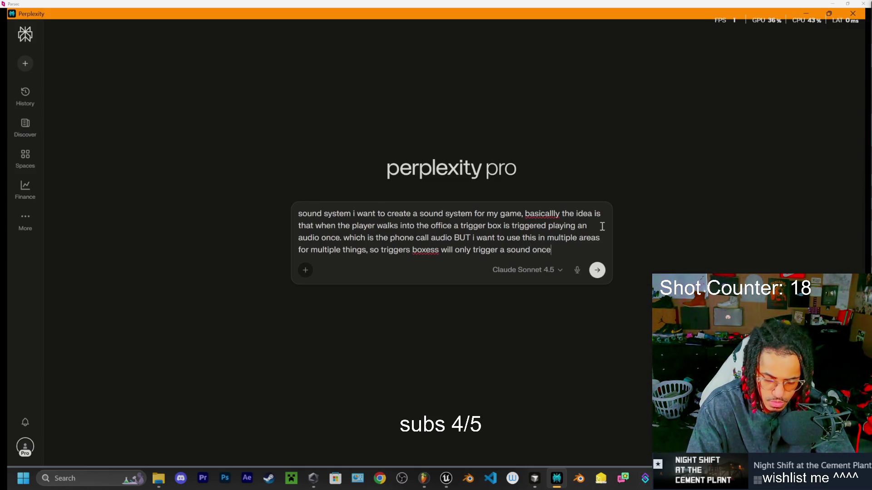
pyautogui.write('. other')
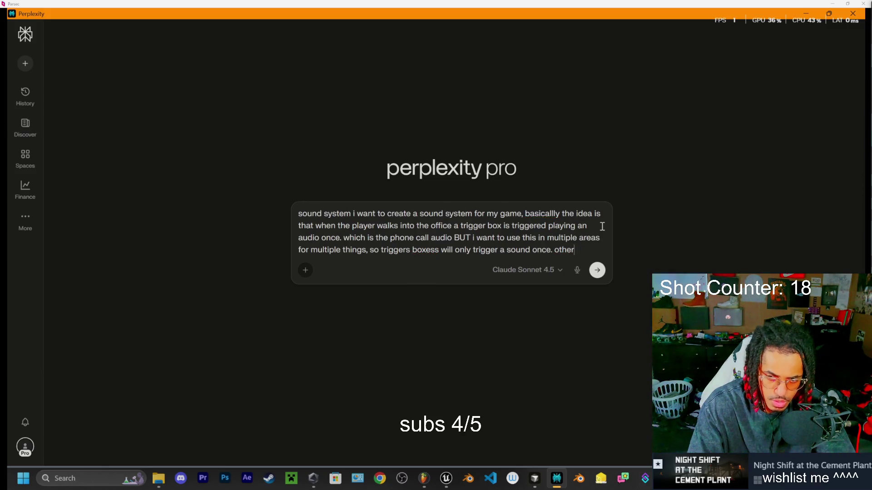
pyautogui.write(' rtig')
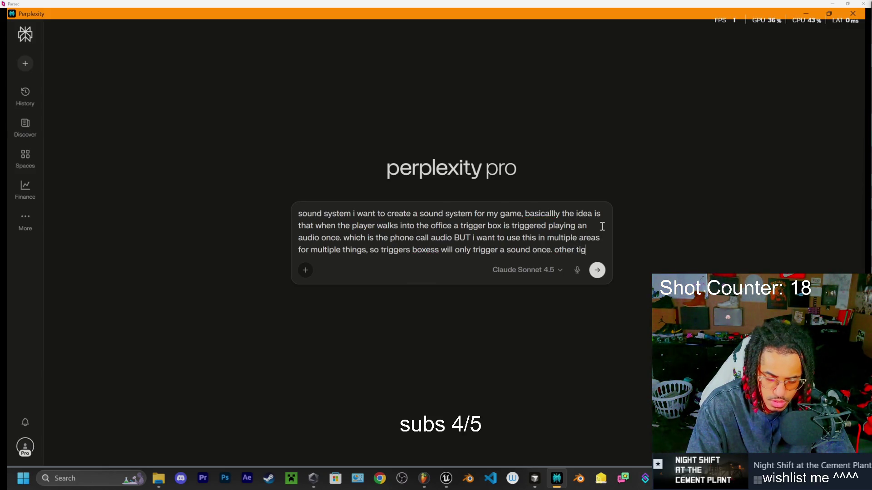
pyautogui.write('gerboc')
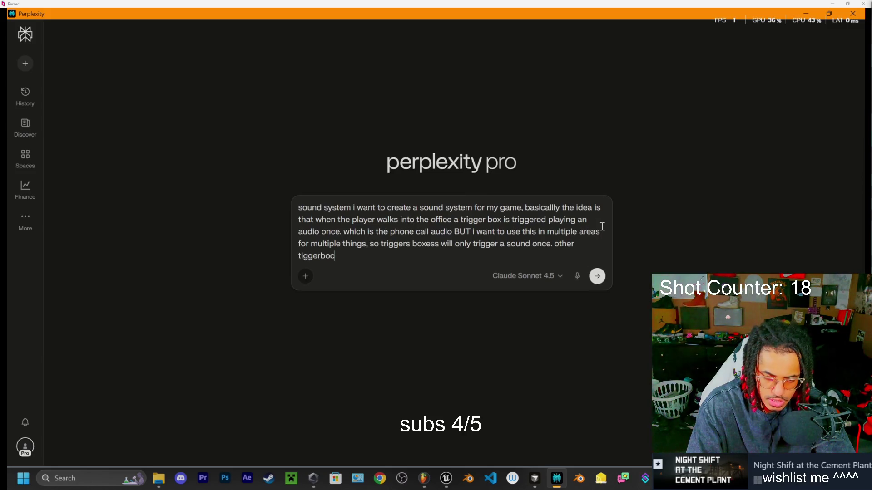
pyautogui.press('BackSpace')
pyautogui.write('xxes wil')
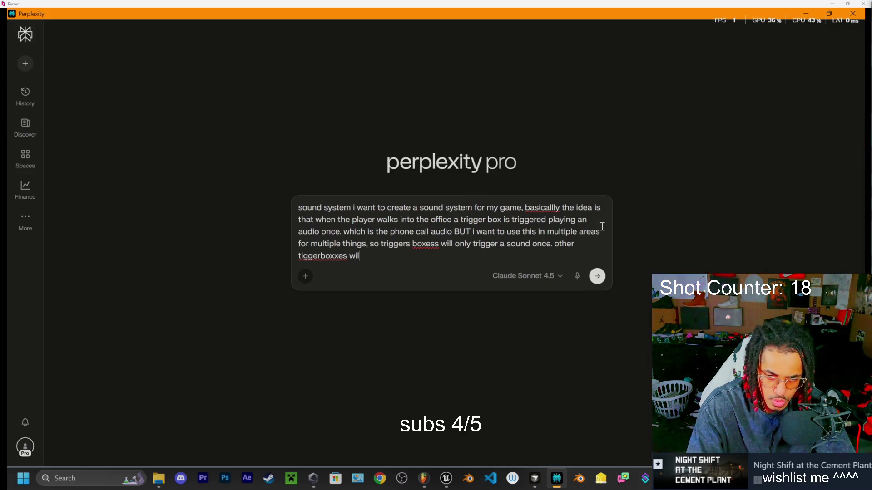
pyautogui.write('l have a del')
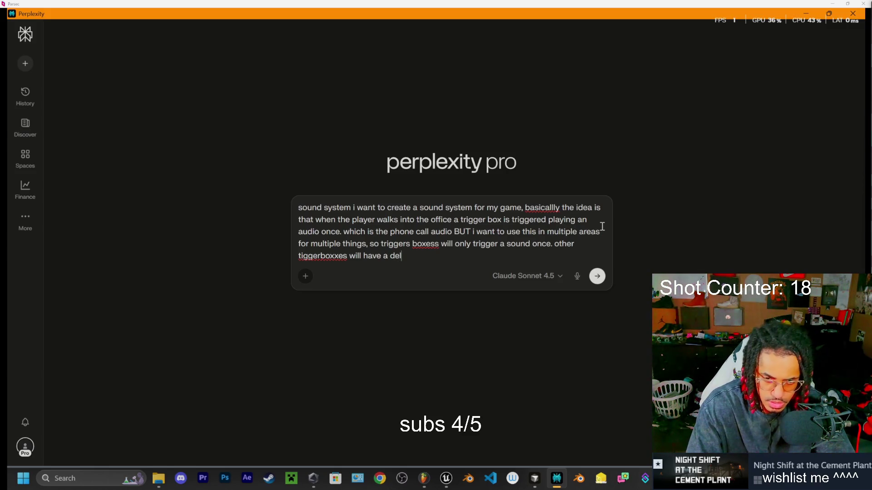
pyautogui.write('ayso')
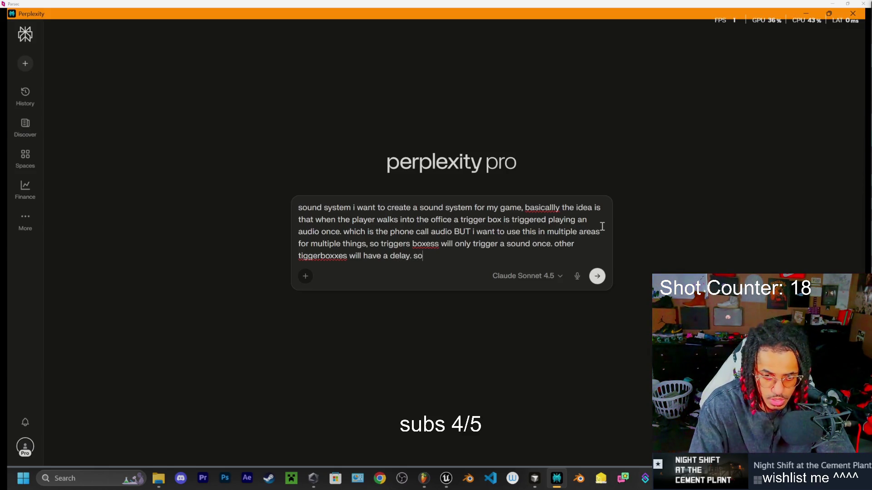
pyautogui.write('me trgger boxes')
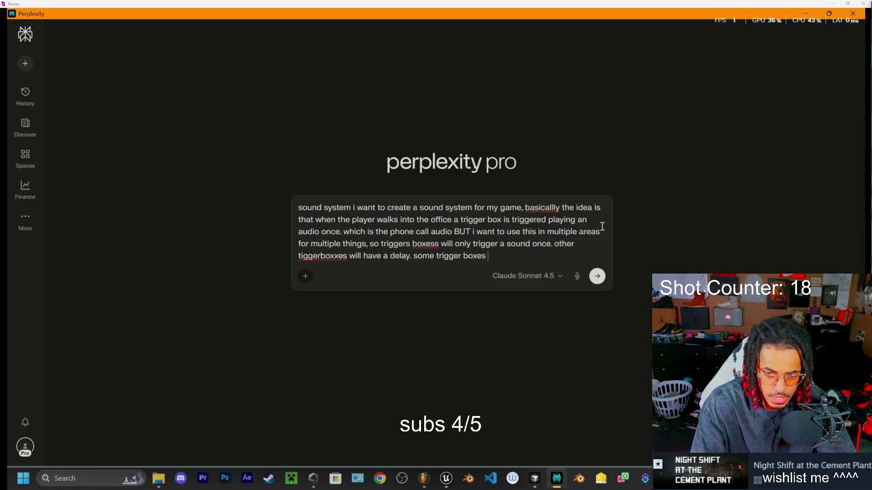
pyautogui.press('BackSpace')
pyautogui.write('t')
pyautogui.write('rigger')
pyautogui.write(' dif')
pyautogui.press('BackSpace')
pyautogui.press('BackSpace')
pyautogui.press('BackSpace')
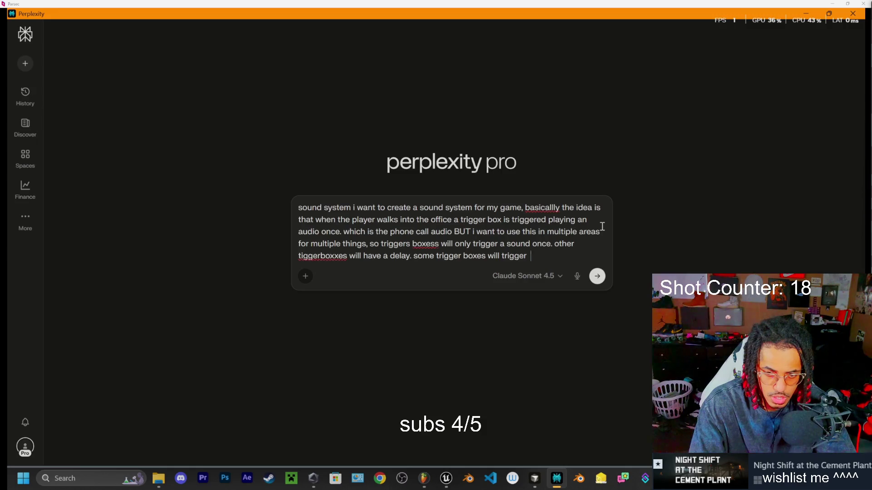
pyautogui.write('disa')
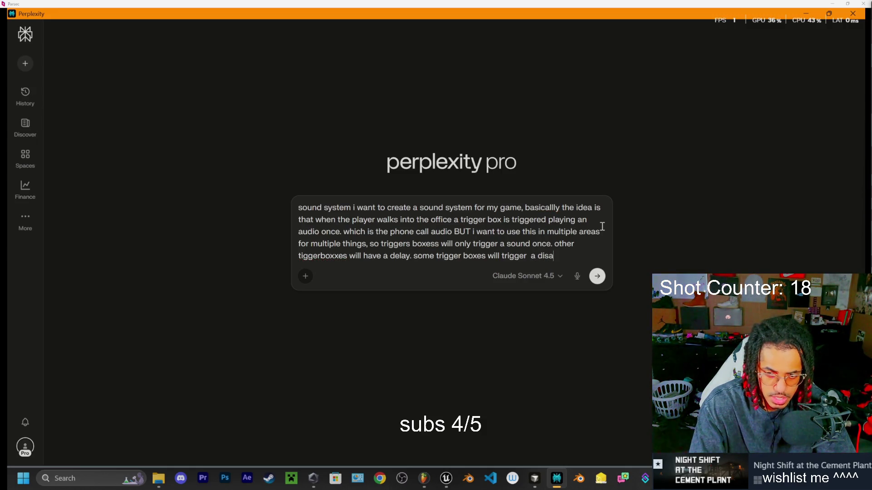
pyautogui.press('BackSpace')
pyautogui.write('tance audi')
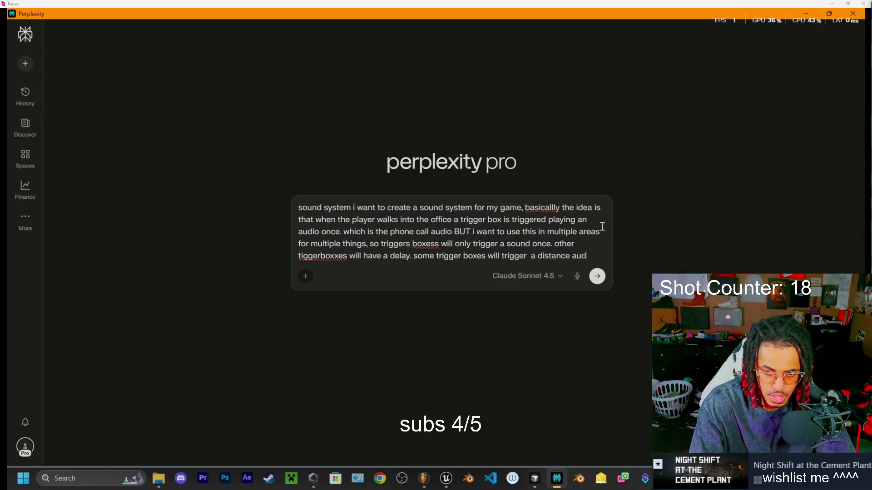
pyautogui.write('o. my goal is ')
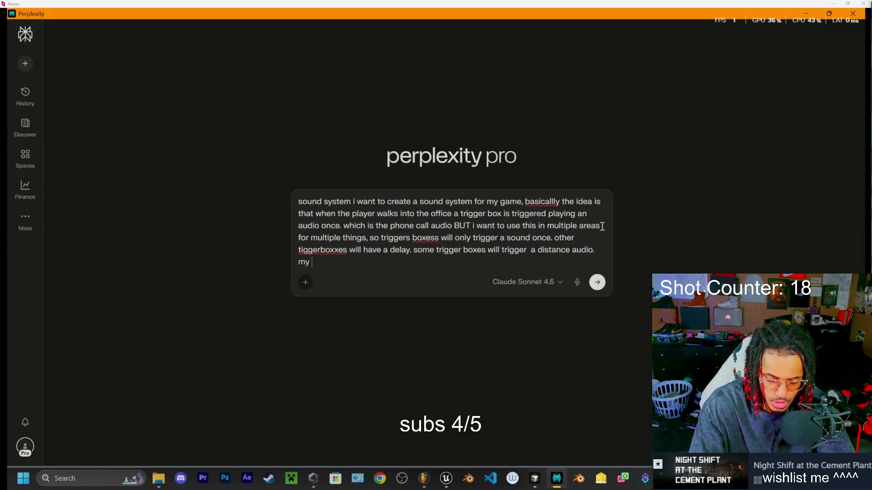
pyautogui.write('basically r')
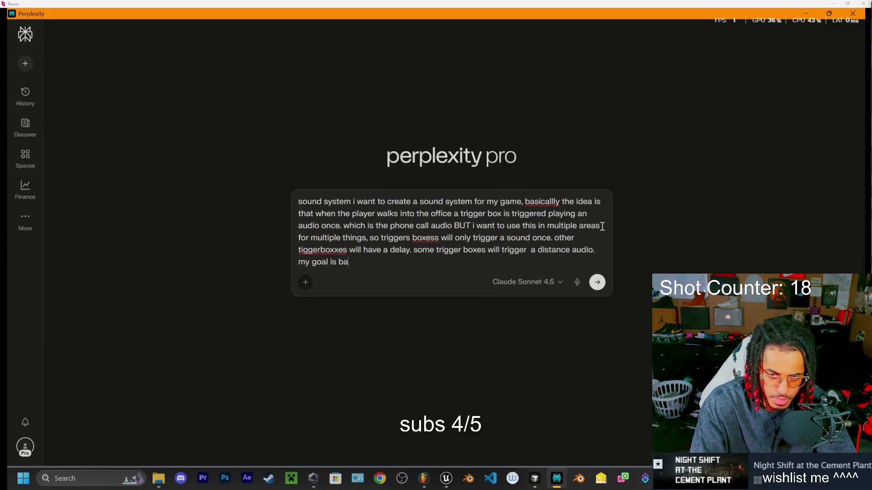
pyautogui.press('BackSpace')
# - Finish the prompt asking for a sound trigger system fully customizable within the editor, coded, and send it
pyautogui.write('to ')
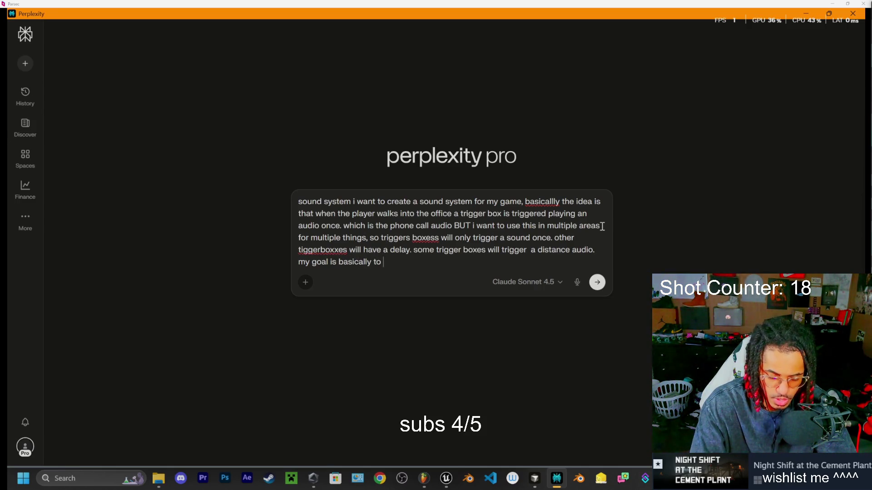
pyautogui.write('make ')
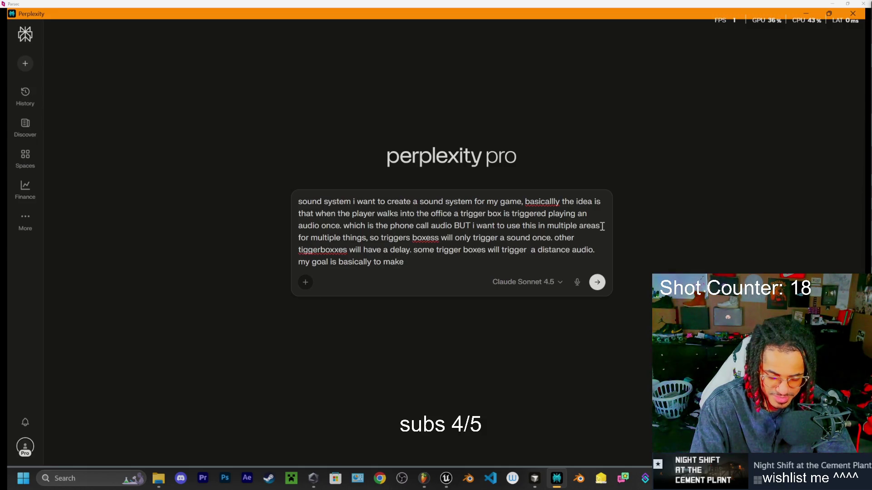
pyautogui.write('a')
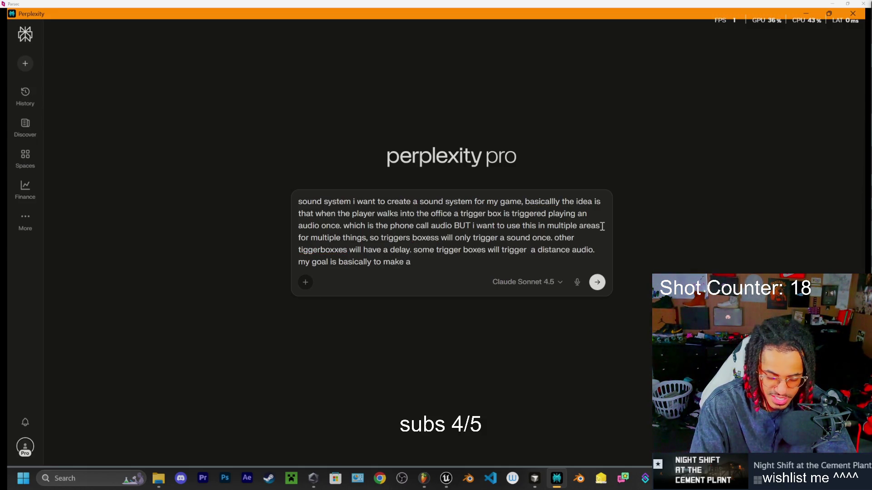
pyautogui.write(' system ')
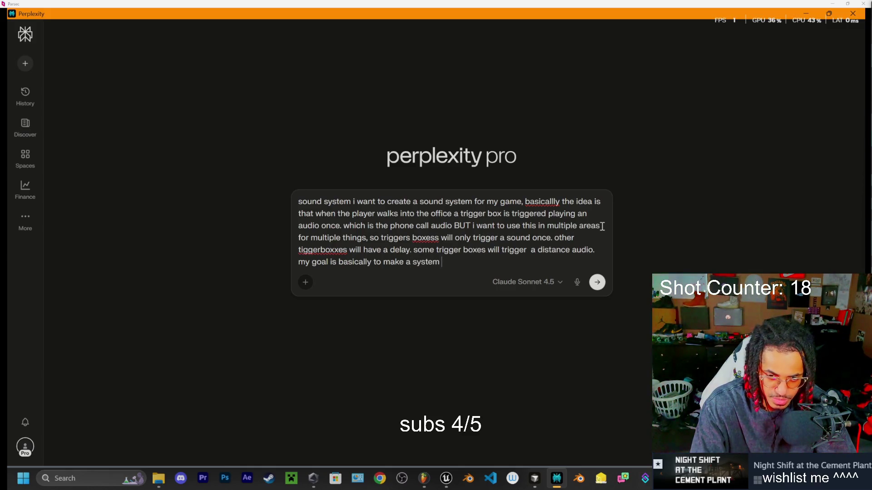
pyautogui.write('of sound ')
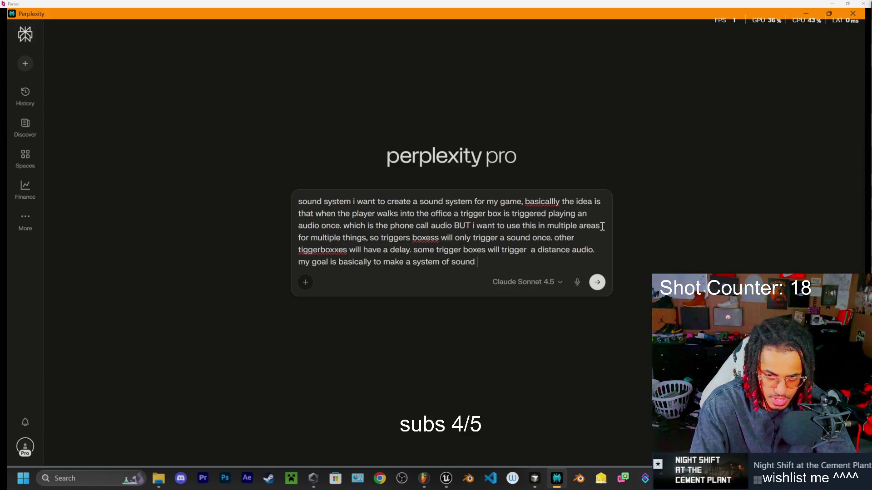
pyautogui.write('gers with rtrt')
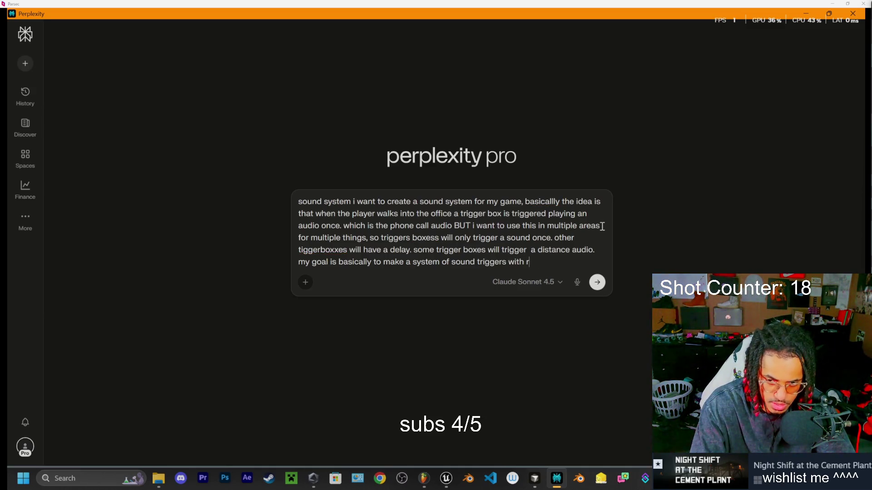
pyautogui.write('hese ')
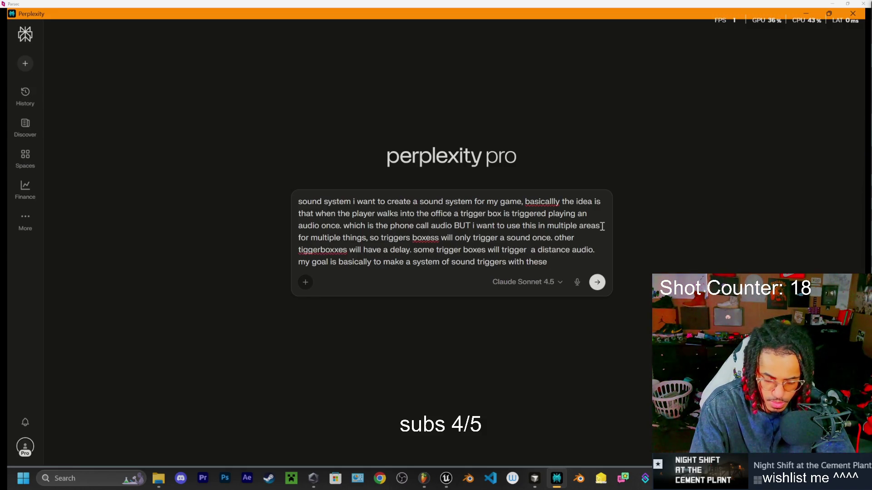
pyautogui.write('aspe')
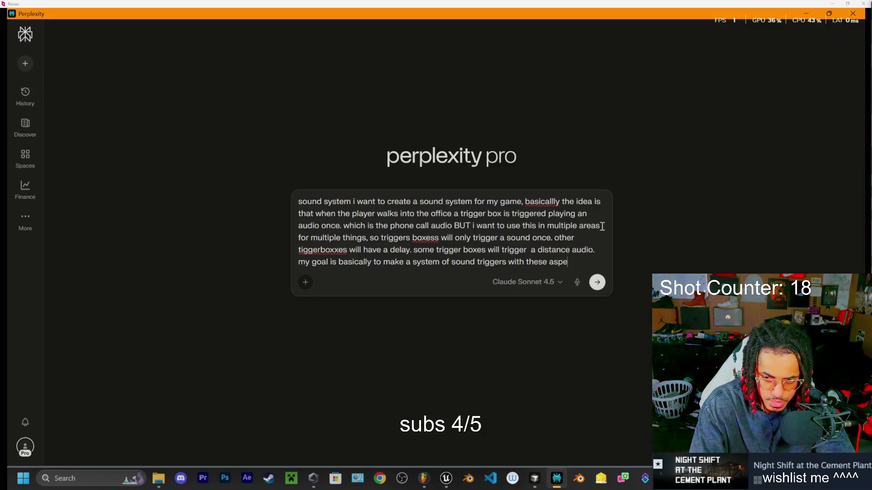
pyautogui.write('o it fully ci')
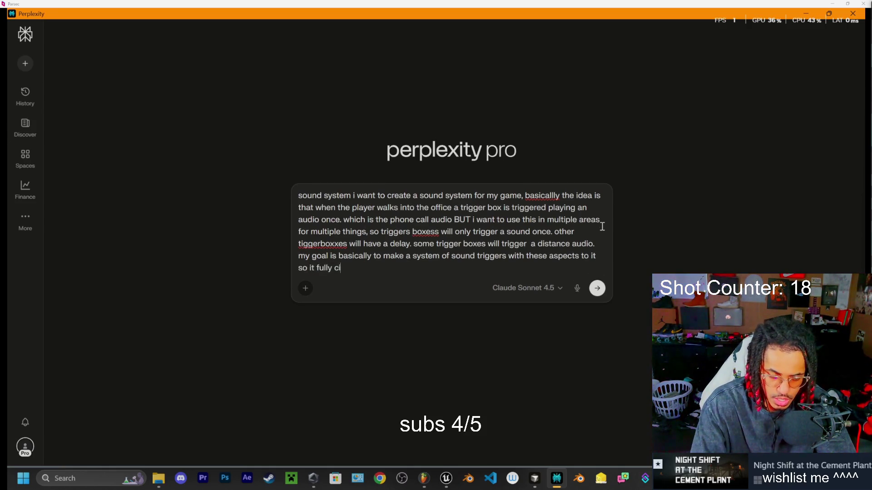
pyautogui.press('BackSpace')
pyautogui.write('u')
pyautogui.press('BackSpace')
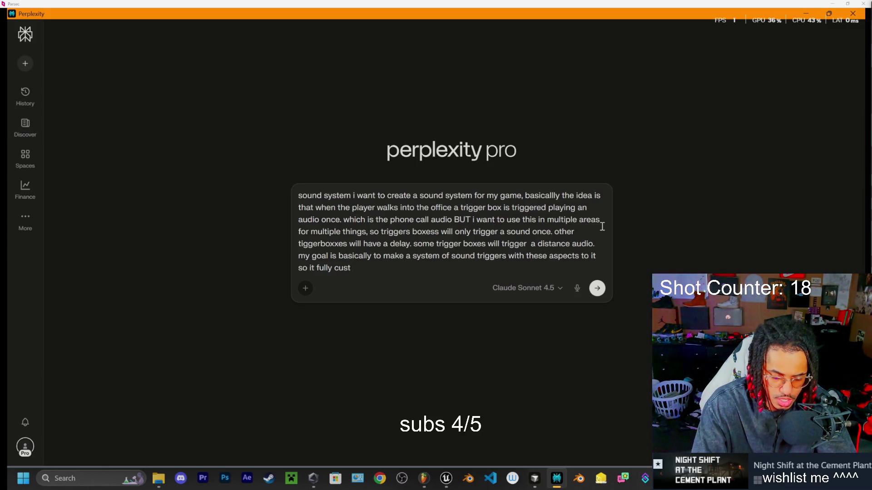
pyautogui.write('mizable ')
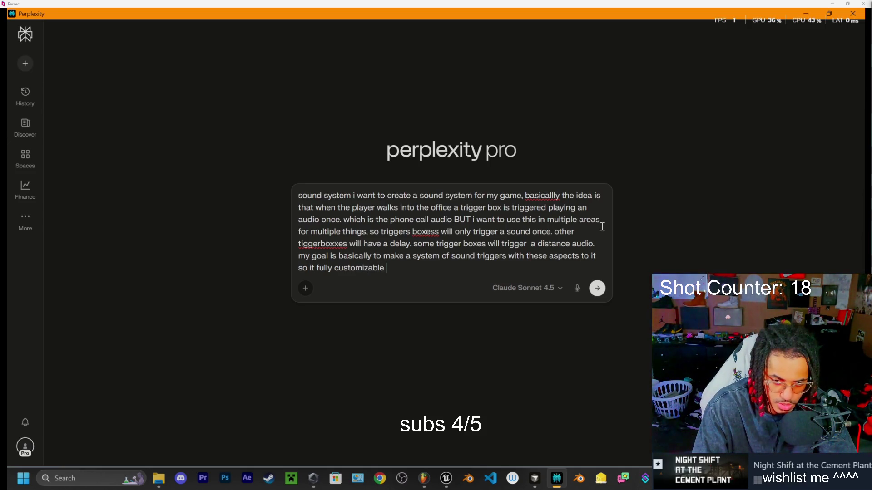
pyautogui.write('wi')
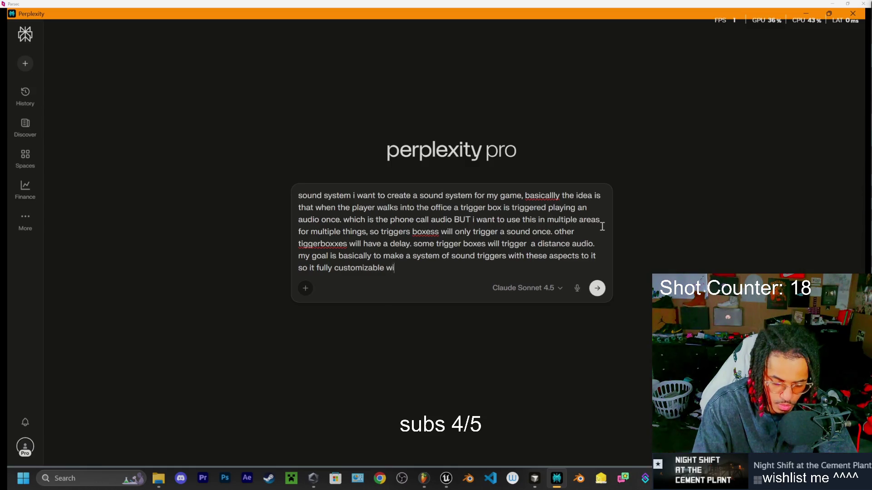
pyautogui.write('thin the')
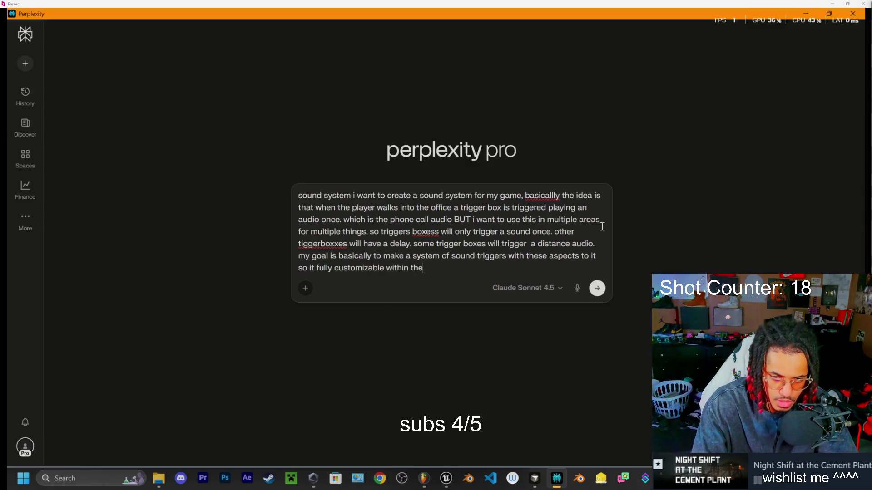
pyautogui.write(' editor. so ')
pyautogui.write('let code it ')
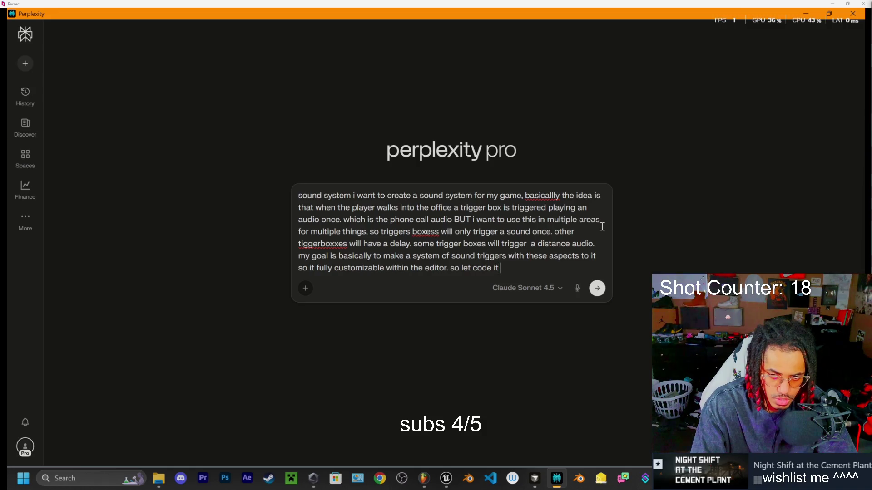
pyautogui.write('or i might')
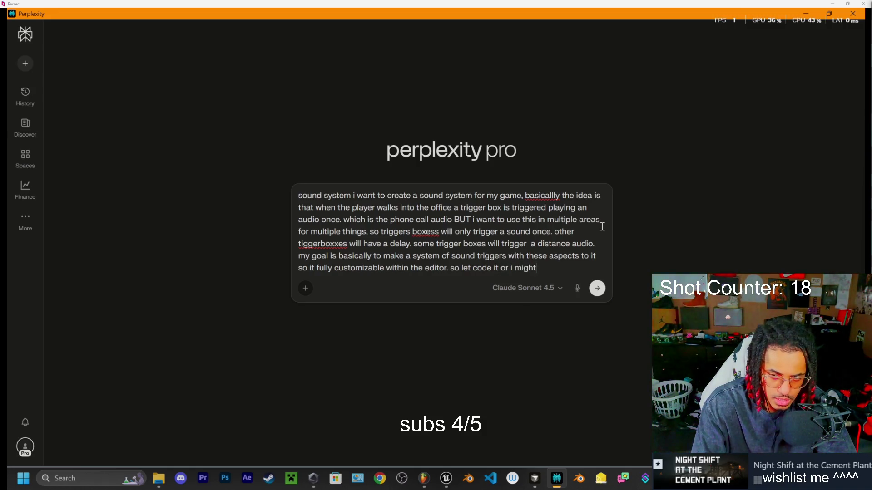
pyautogui.write(' commit arson on youre')
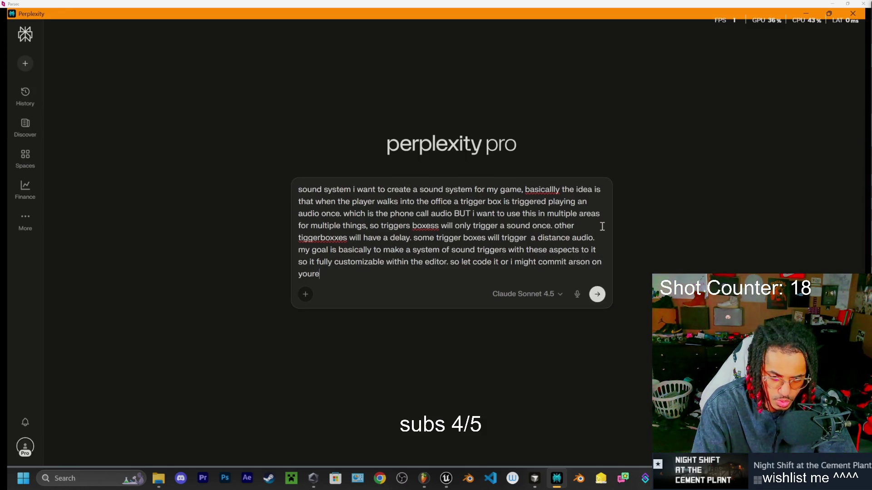
pyautogui.write(' mother')
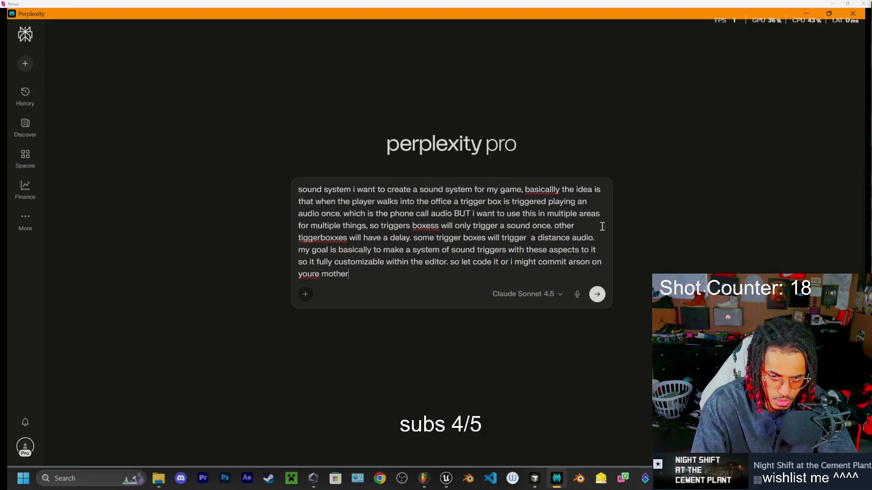
pyautogui.write('boat')
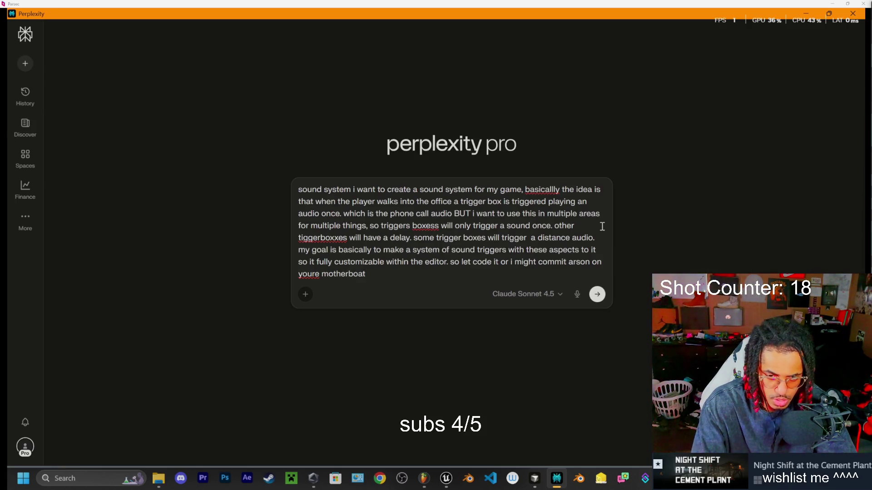
pyautogui.press('BackSpace')
pyautogui.write('rd aka your mom')
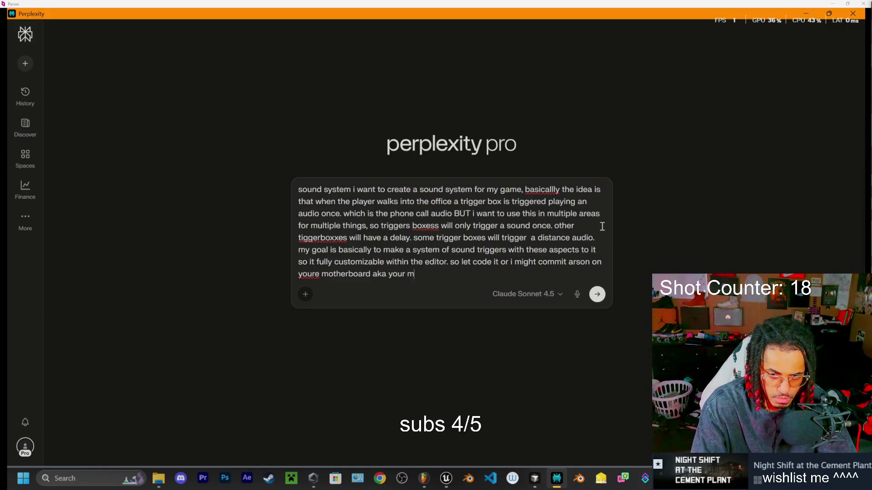
pyautogui.write('. so we')
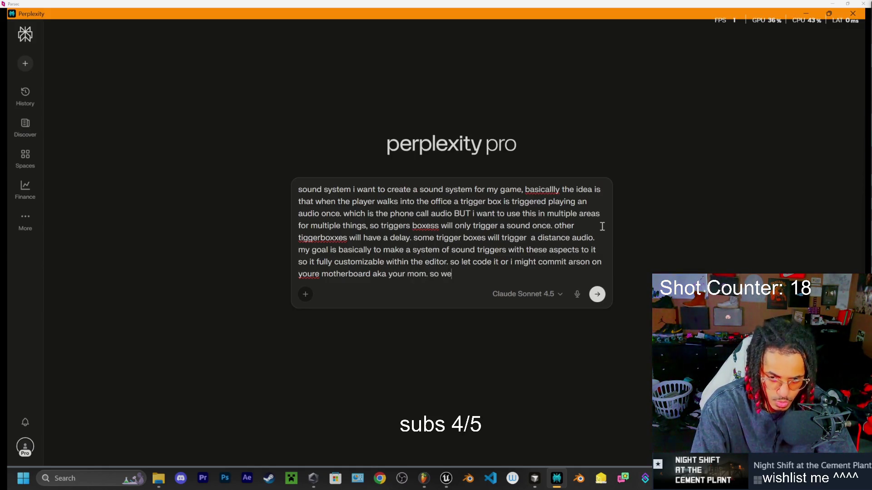
pyautogui.write(' can do th')
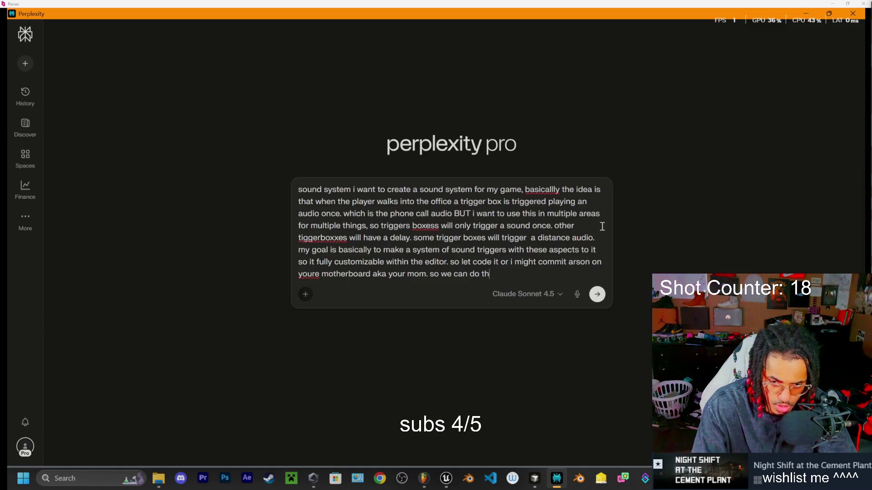
pyautogui.write('is the eas')
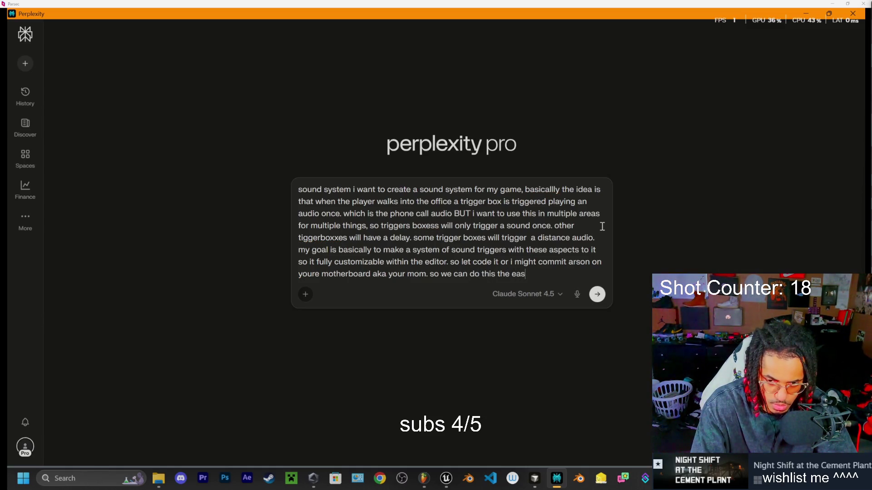
pyautogui.write('tway or')
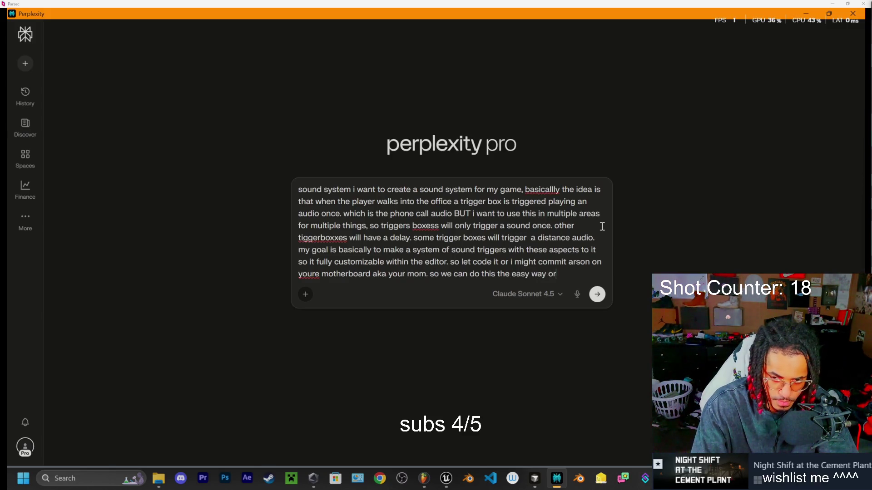
pyautogui.write('e hard')
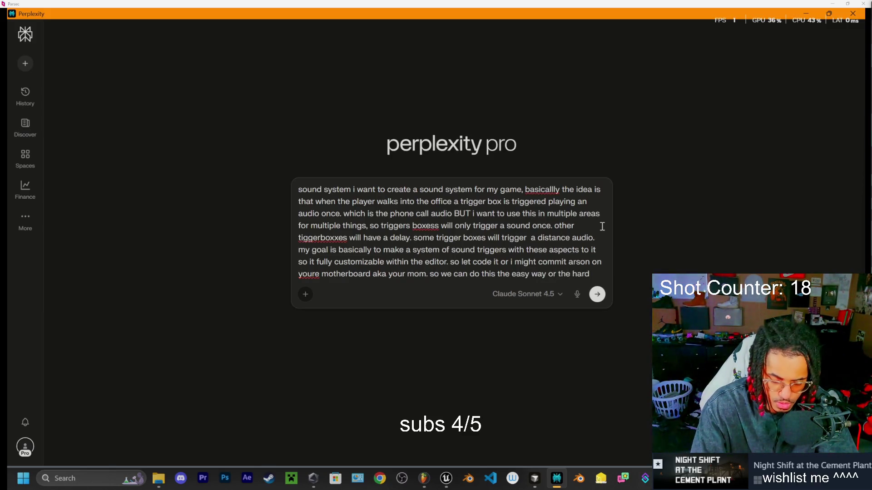
pyautogui.write(' way')
pyautogui.write('btw')
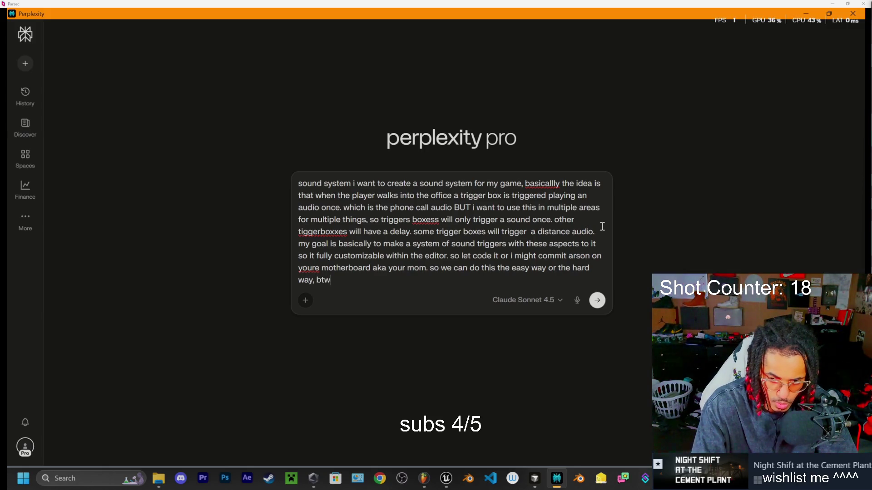
pyautogui.write('ai. im hard rn so')
pyautogui.press('BackSpace')
pyautogui.write('ust lmk what u ')
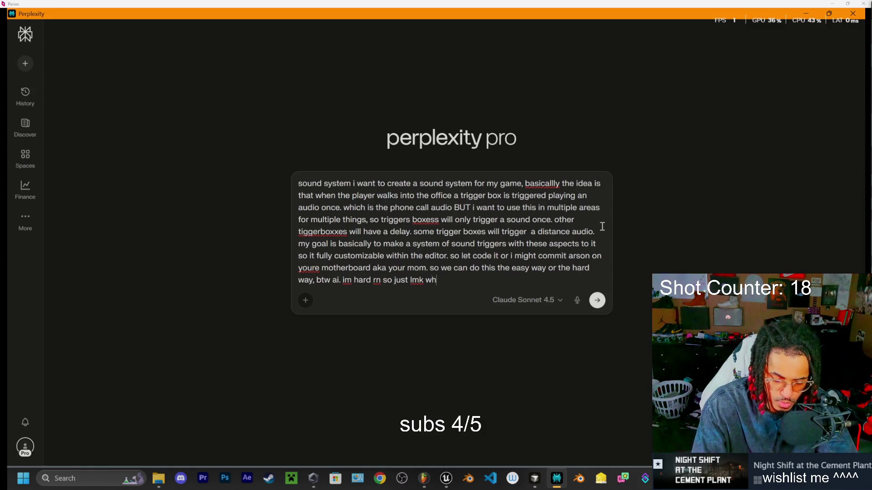
pyautogui.write('wanne do')
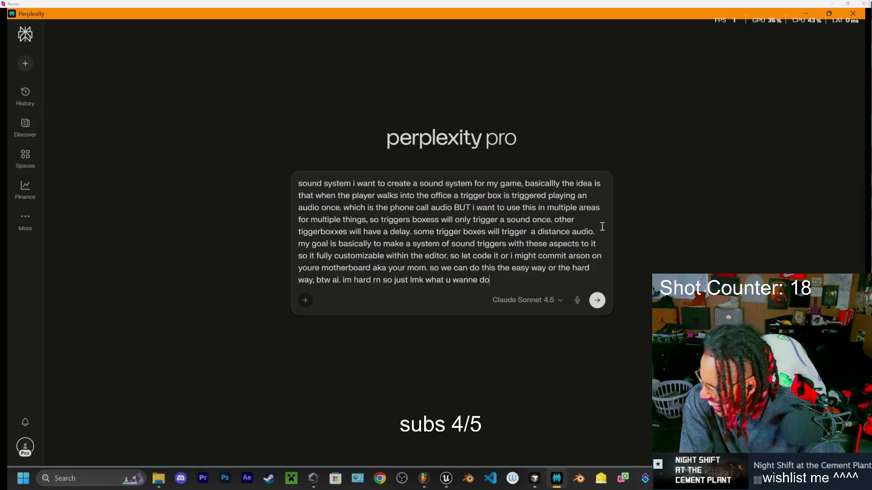
pyautogui.press('Return')
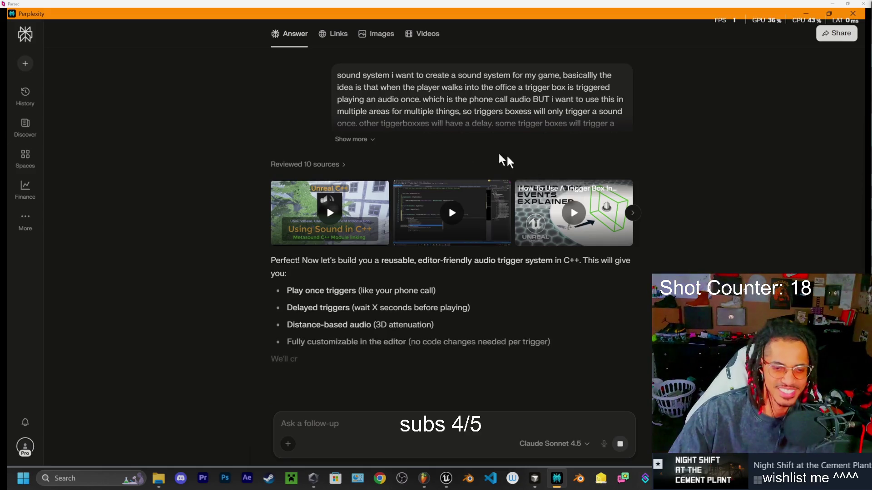
# - Expand the full prompt text and scroll to the answer's intro and System Architecture
pyautogui.click(351, 140)
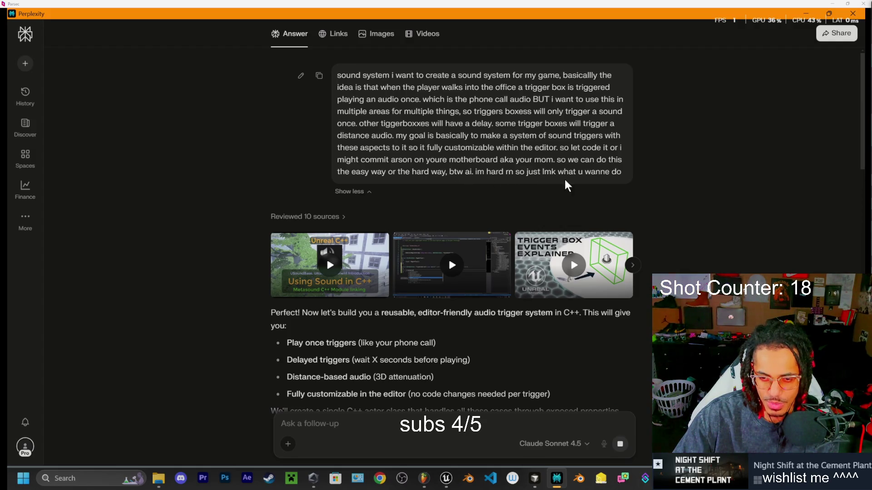
pyautogui.scroll(-1, 430, 270)
pyautogui.scroll(-3, 430, 270)
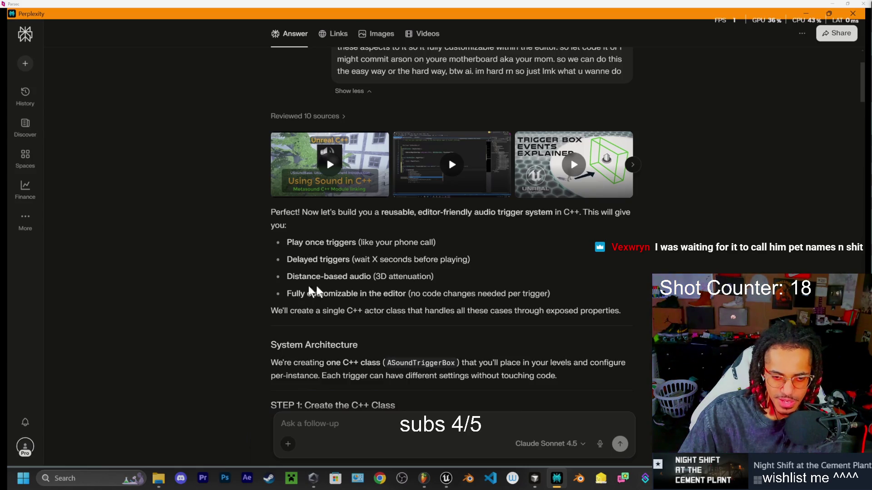
# - Scroll to STEP 1's SoundTriggerBox.h header code, then switch to the Unreal Editor
pyautogui.scroll(-2, 333, 282)
pyautogui.scroll(-1, 333, 282)
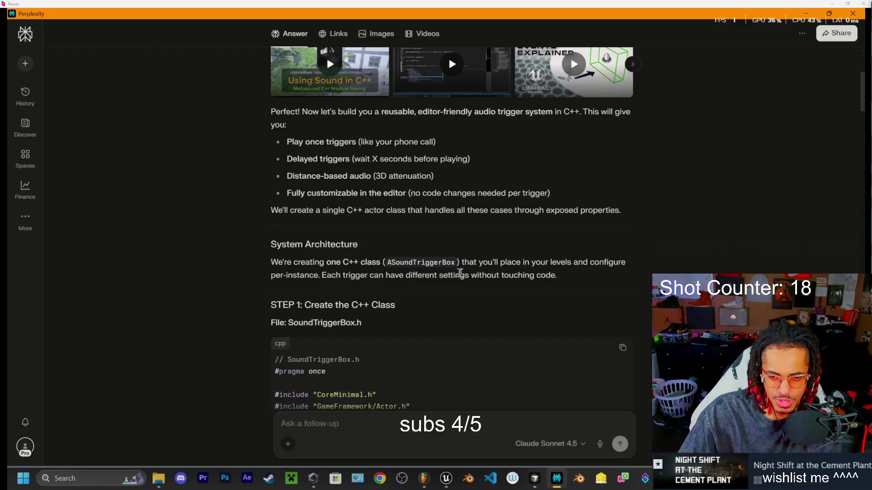
pyautogui.scroll(-3, 343, 228)
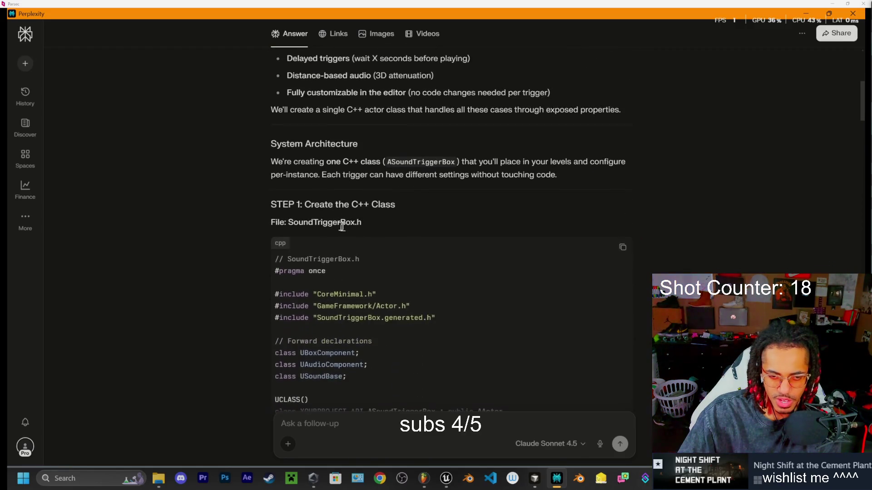
pyautogui.scroll(-1, 288, 246)
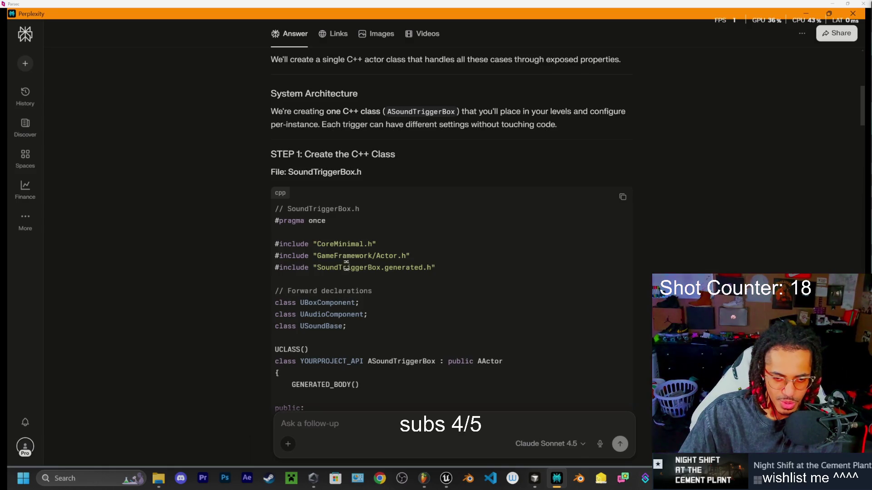
pyautogui.scroll(-1, 370, 270)
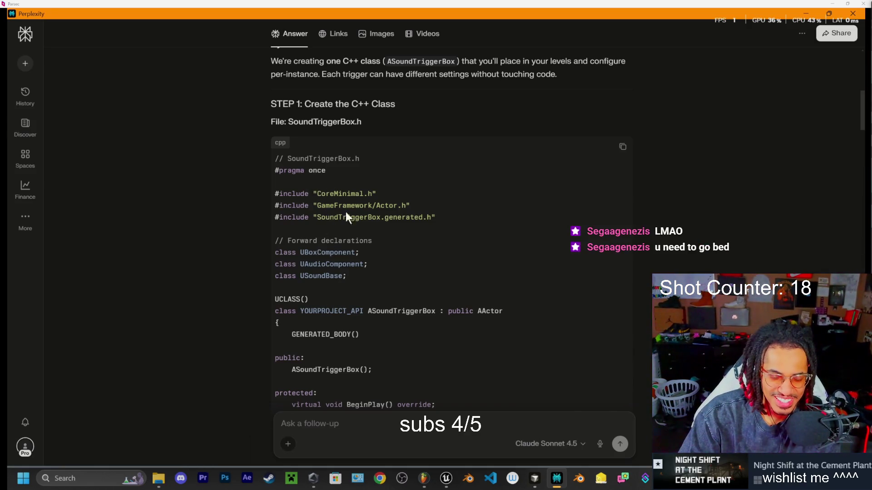
pyautogui.scroll(8, 402, 236)
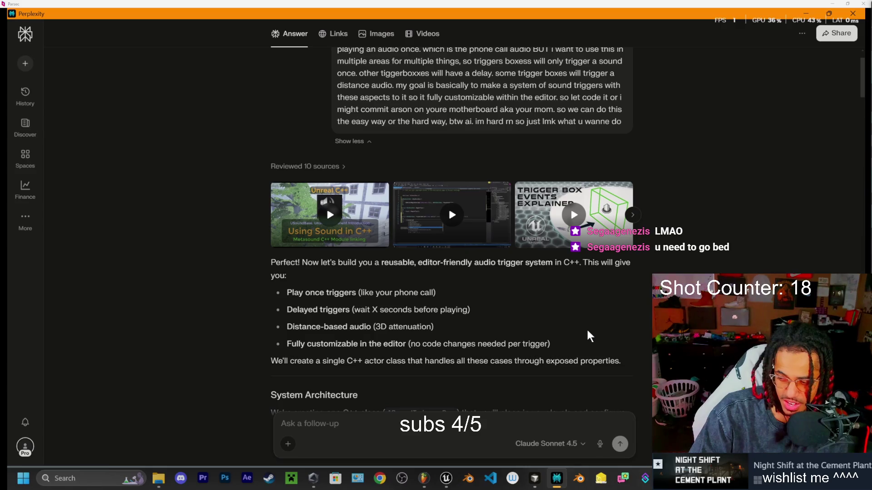
pyautogui.scroll(1, 589, 336)
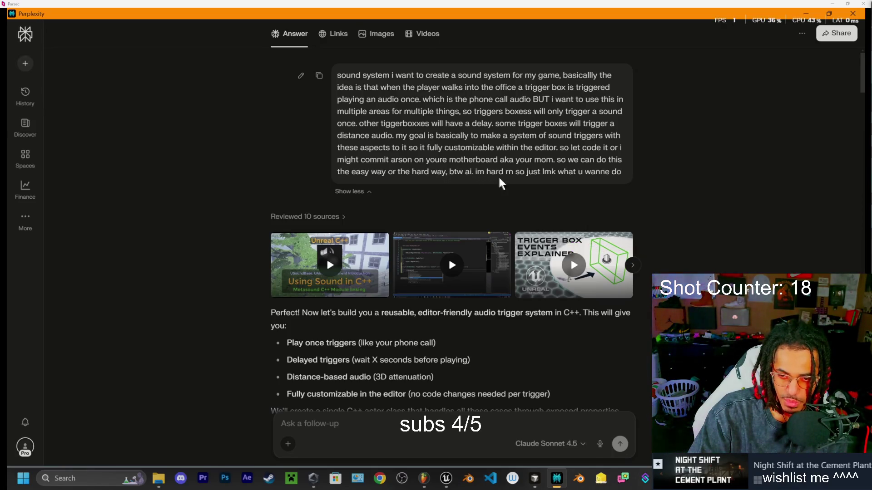
pyautogui.scroll(-15, 427, 159)
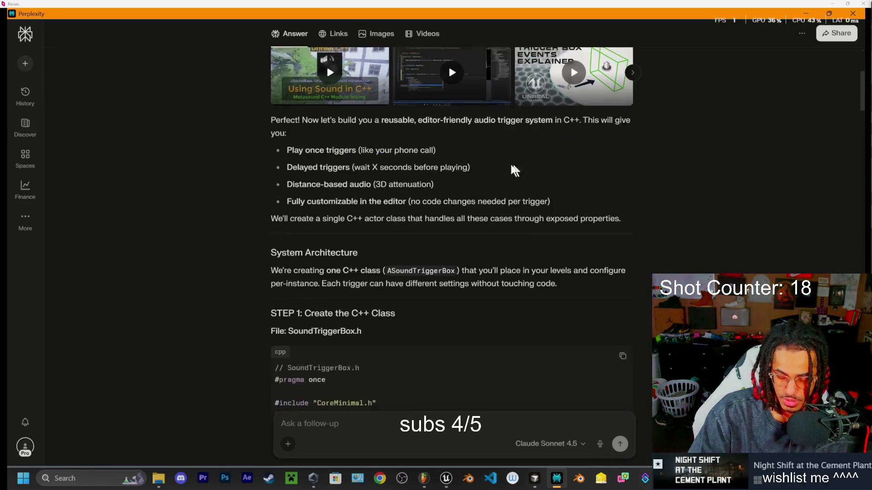
pyautogui.scroll(5, 427, 161)
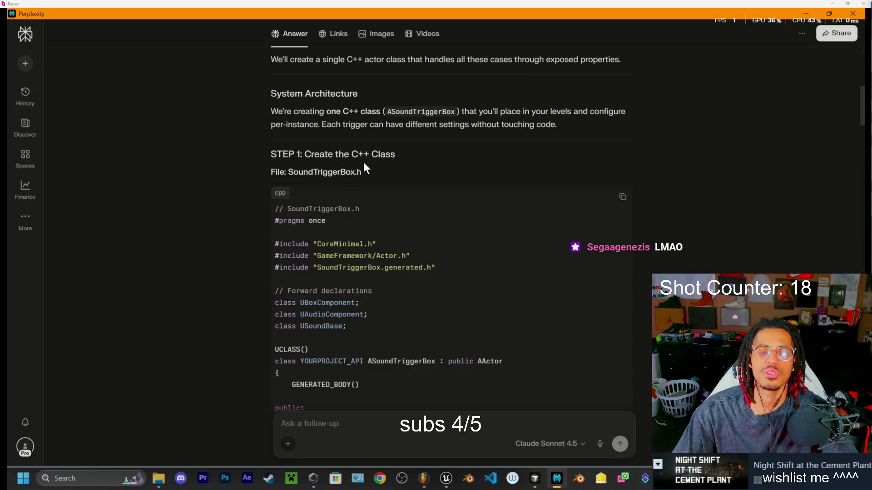
pyautogui.click(446, 482)
# - In the Content Drawer, open C++ Classes > TheCementPlant and choose New C++ Class
pyautogui.click(446, 481)
pyautogui.click(446, 482)
pyautogui.click(381, 335)
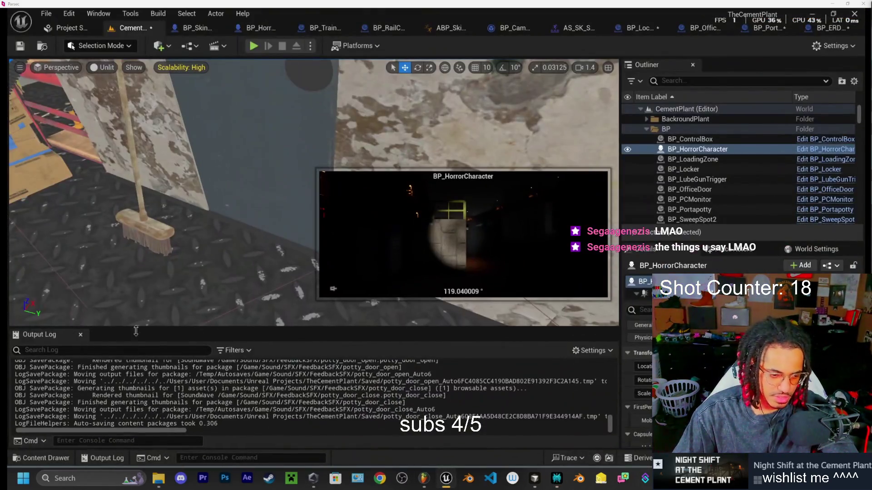
pyautogui.click(37, 459)
pyautogui.scroll(-10, 73, 399)
pyautogui.click(62, 419)
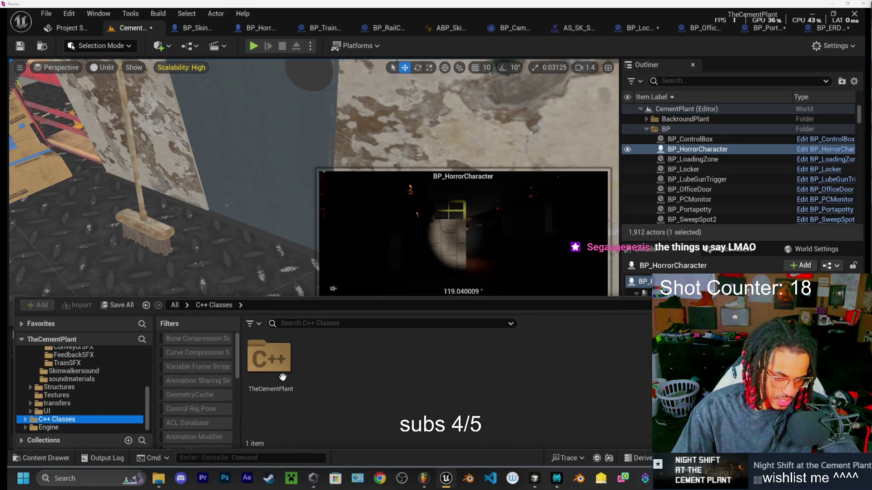
pyautogui.click(282, 359)
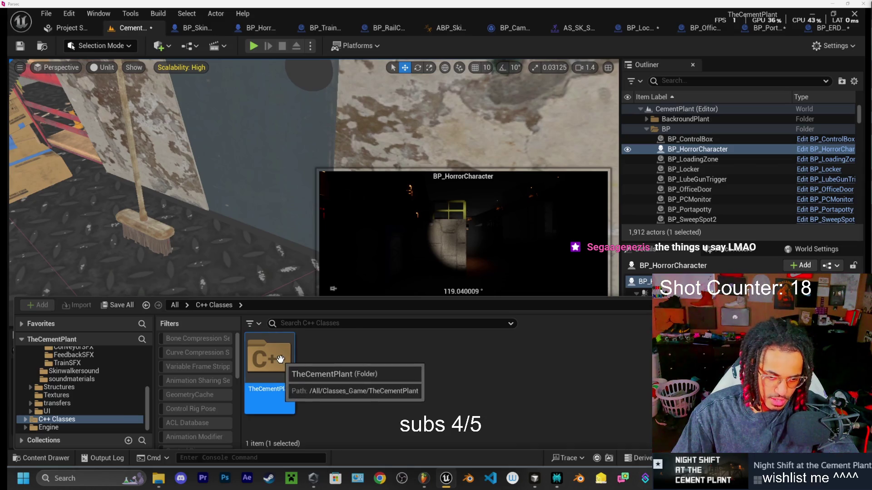
pyautogui.doubleClick(283, 359)
pyautogui.scroll(-5, 419, 375)
pyautogui.scroll(-3, 419, 374)
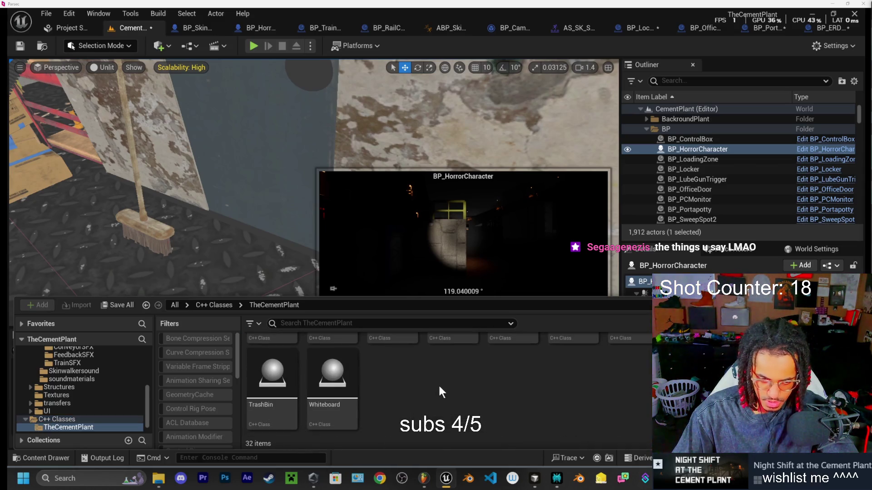
pyautogui.rightClick(437, 388)
pyautogui.click(498, 414)
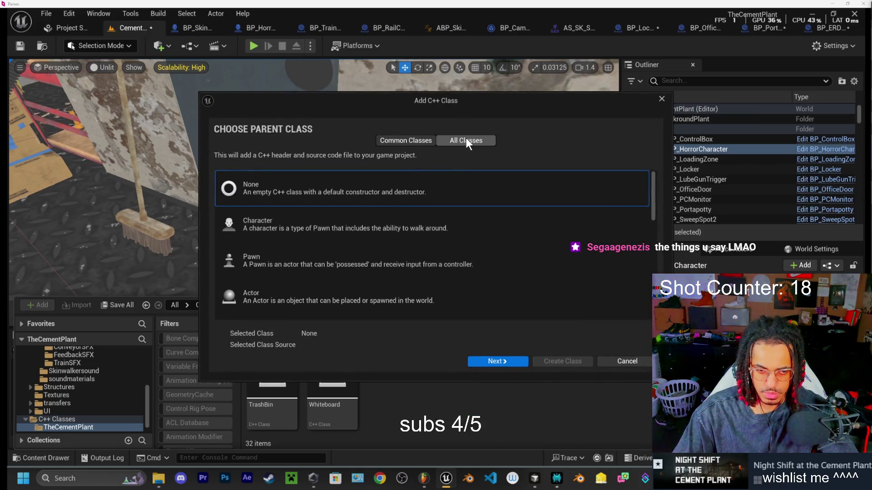
# - Choose Actor as the parent class for the new C++ class
pyautogui.click(368, 288)
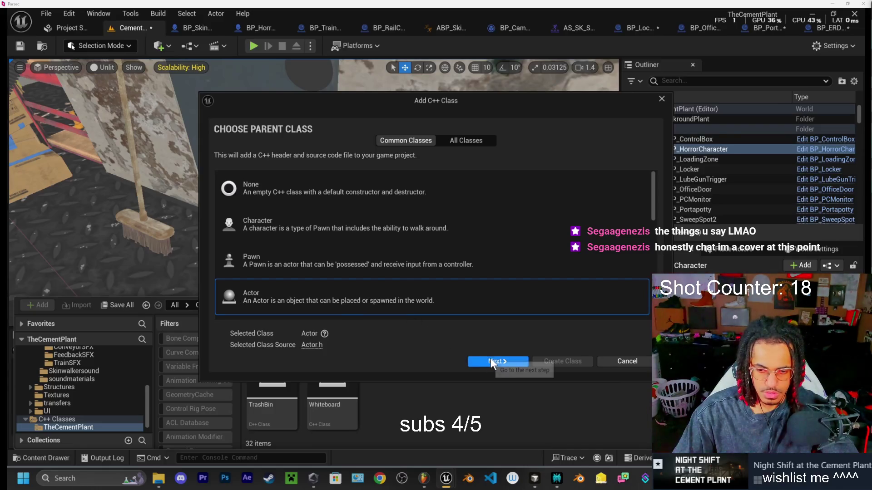
pyautogui.click(490, 359)
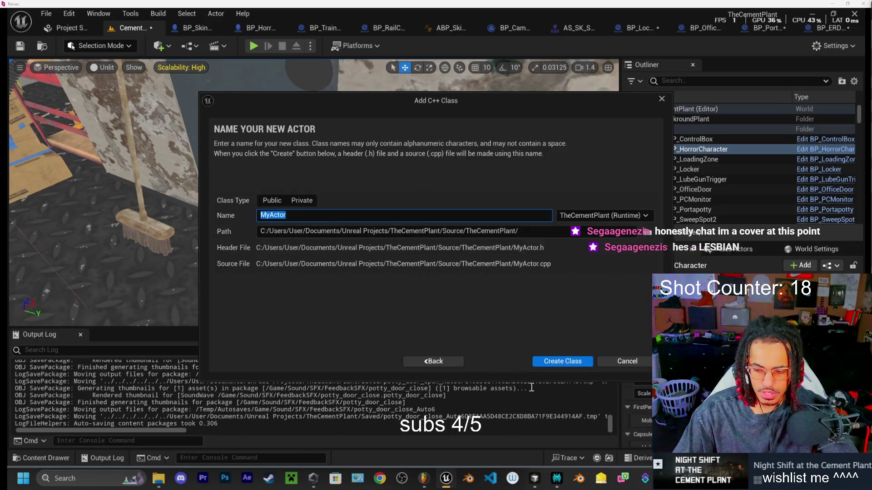
pyautogui.click(555, 480)
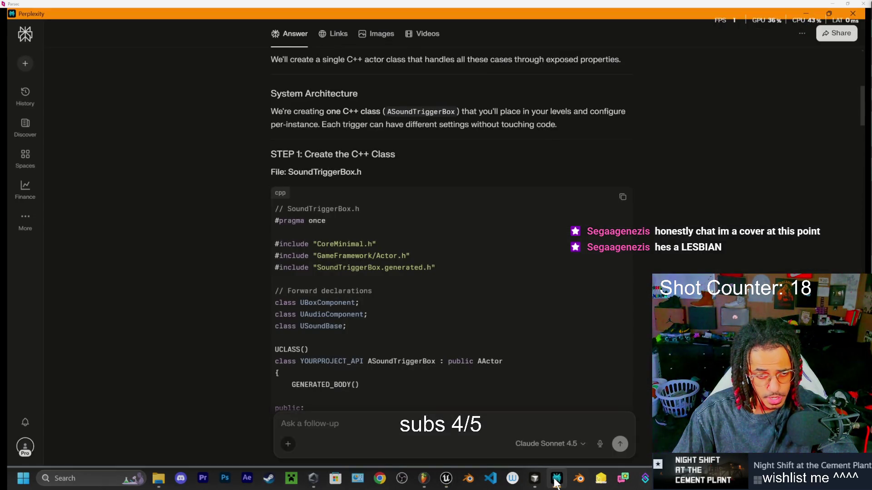
pyautogui.click(556, 480)
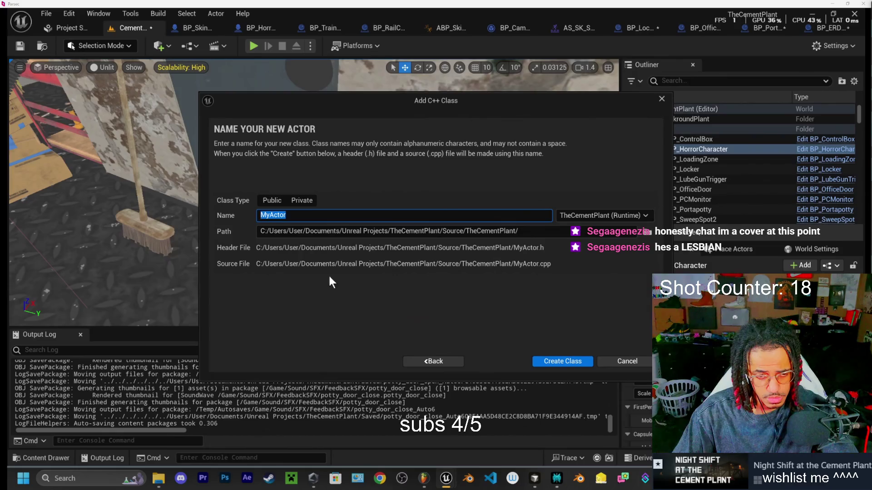
# - Name the new Actor class SoundTriggerBox and create it
pyautogui.write('SO')
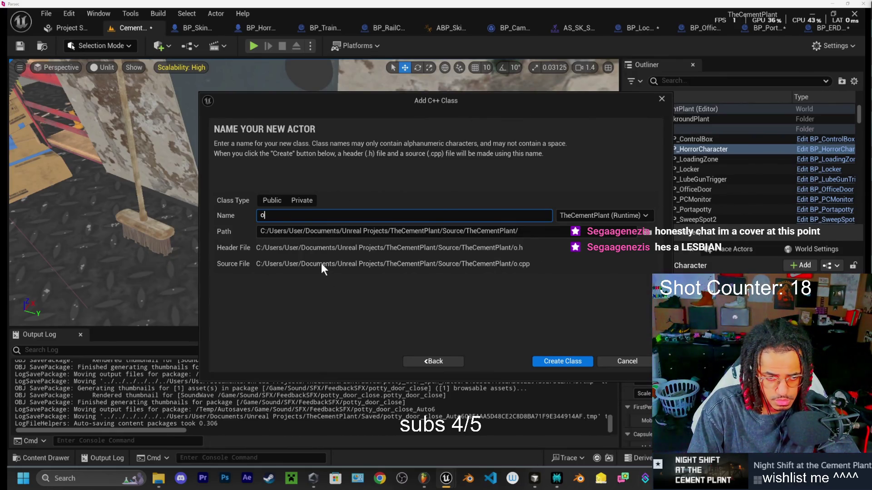
pyautogui.press('BackSpace')
pyautogui.write('u')
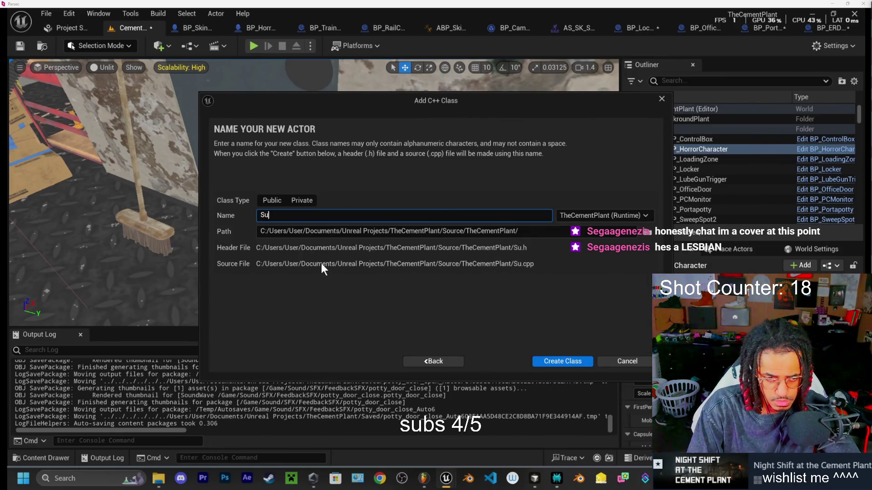
pyautogui.press('BackSpace')
pyautogui.press('BackSpace')
pyautogui.press('BackSpace')
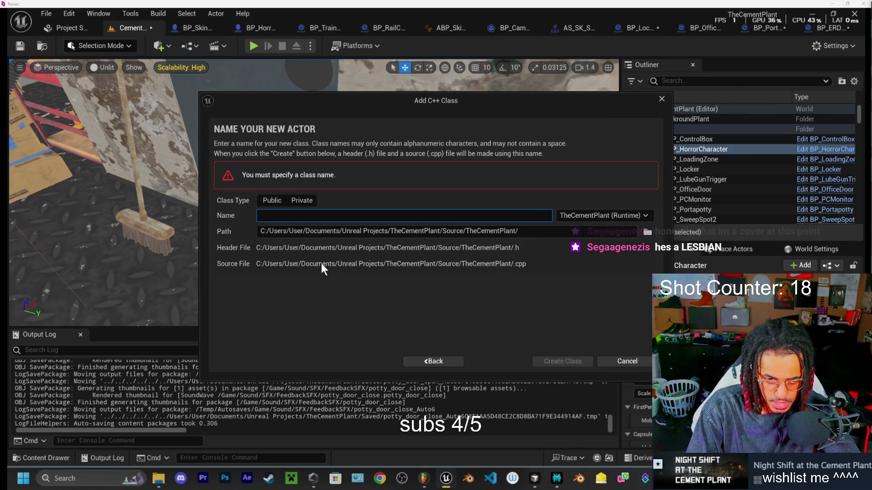
pyautogui.write('SoundT')
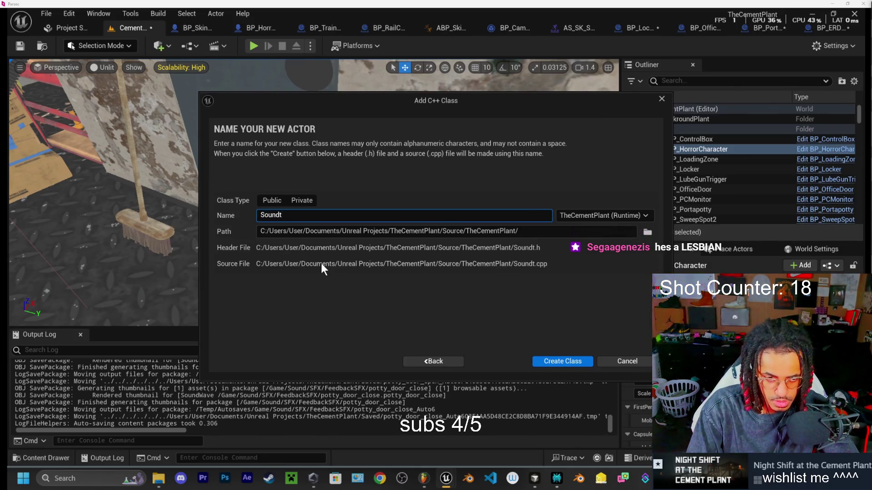
pyautogui.write('riggerBox')
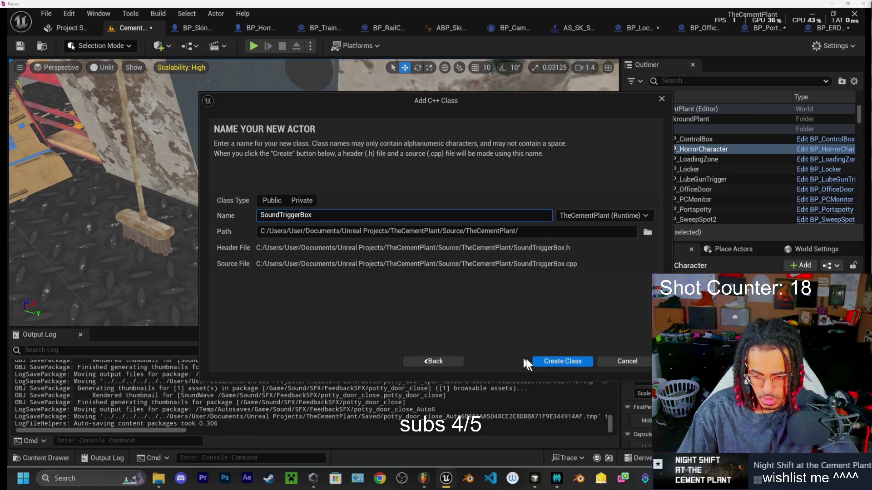
pyautogui.click(558, 361)
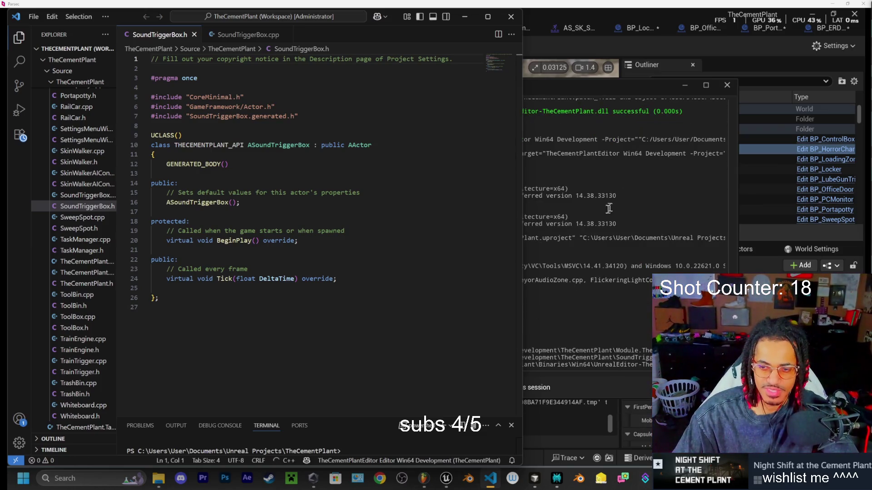
# - Check the Live Coding log confirming the SoundTriggerBox class compiled successfully
pyautogui.click(612, 88)
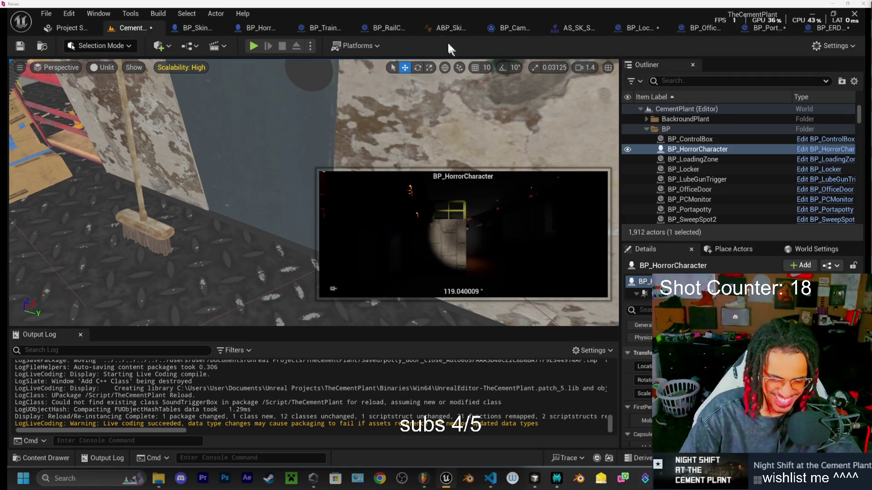
# - Save the modified blueprints, door sounds and CementPlant map with Ctrl+Shift+S
pyautogui.hotkey('ctrl', 'shift', 's')
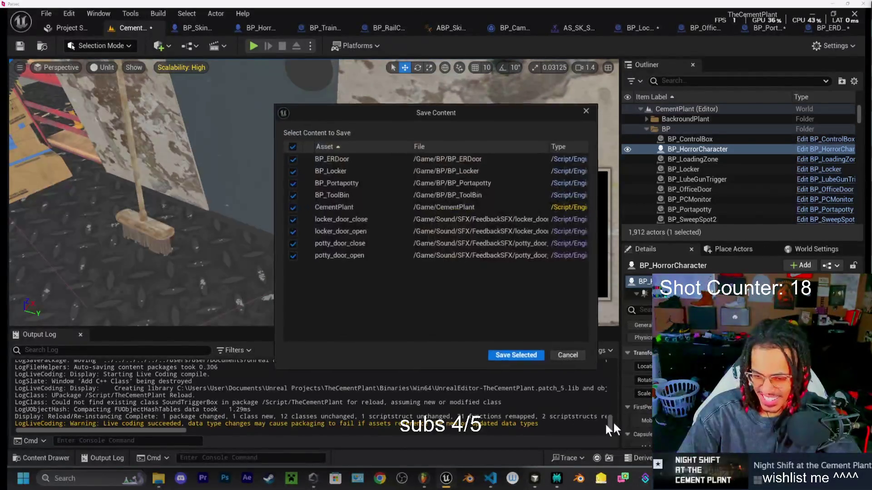
pyautogui.click(514, 358)
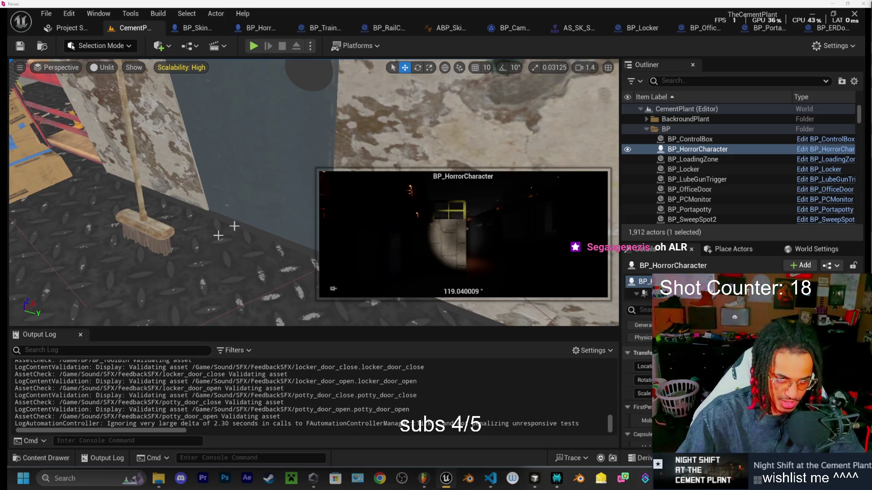
pyautogui.moveTo(350, 193); pyautogui.dragTo(359, 193)
# - Look around the level toward the scaffolding, then bring up the Perplexity answer
pyautogui.scroll(-10, 360, 167)
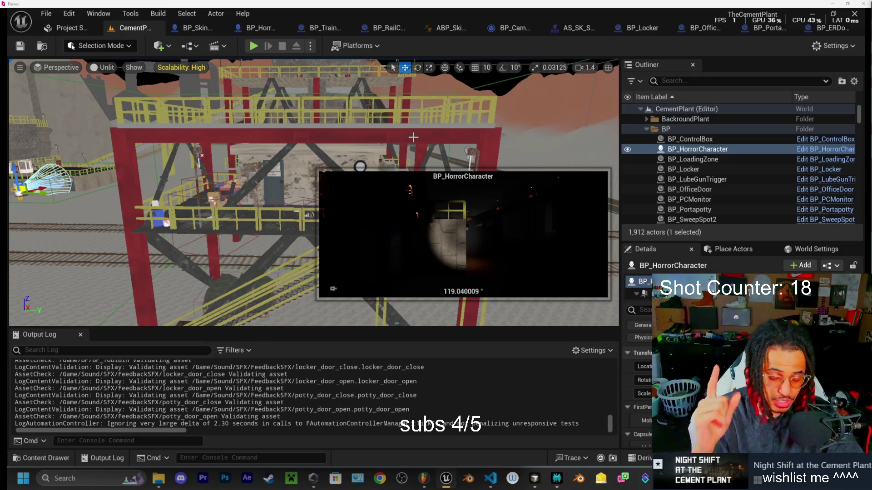
pyautogui.moveTo(403, 103); pyautogui.dragTo(402, 103)
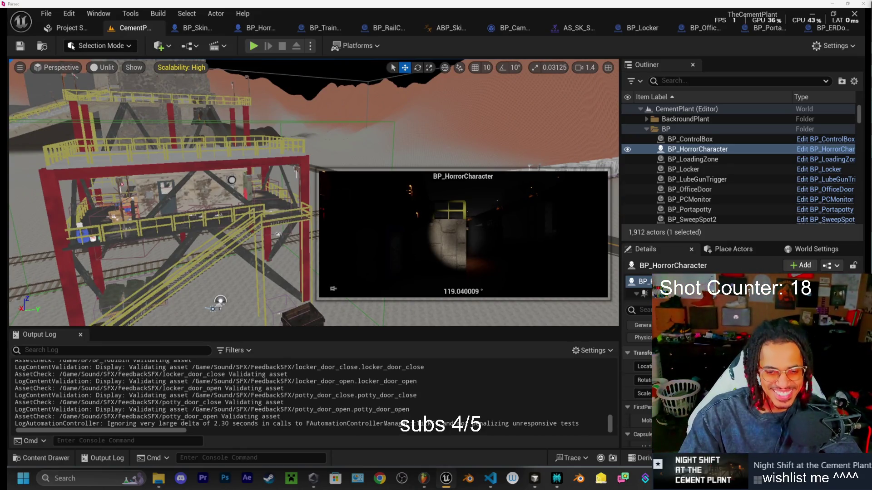
pyautogui.click(557, 478)
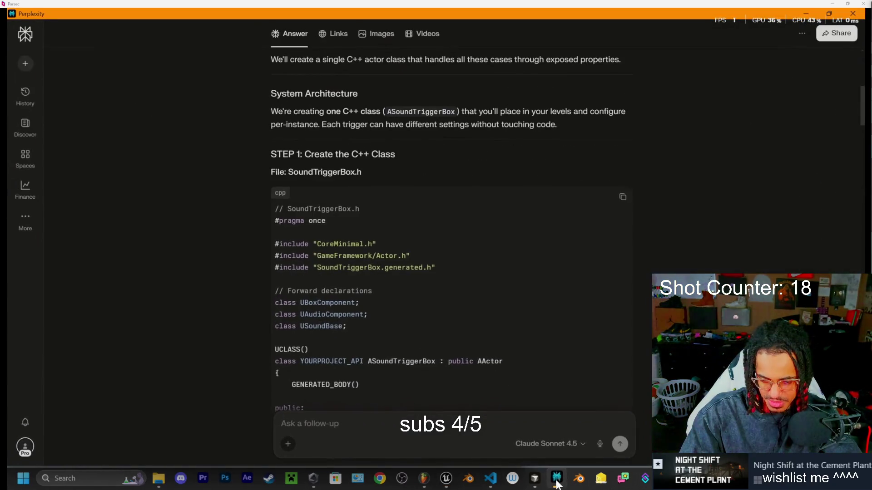
# - Open SoundTriggerBox.h in the Cursor editor's file tree
pyautogui.click(534, 482)
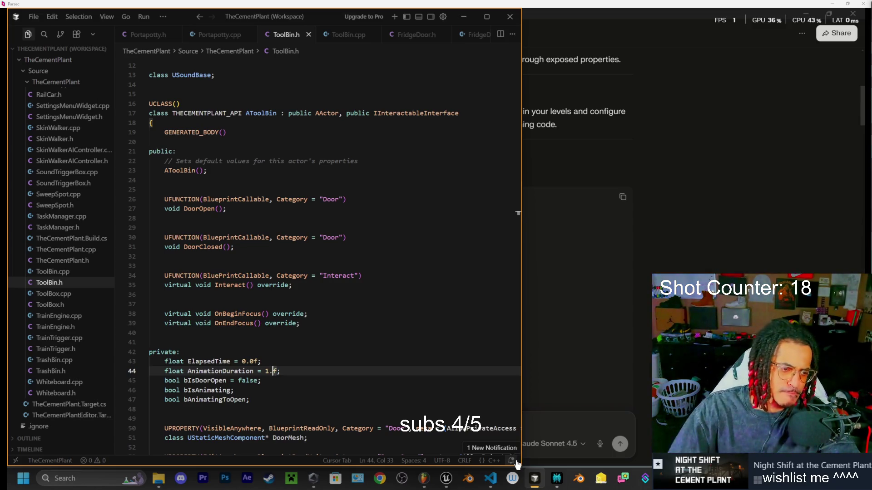
pyautogui.hotkey('alt', 'Tab')
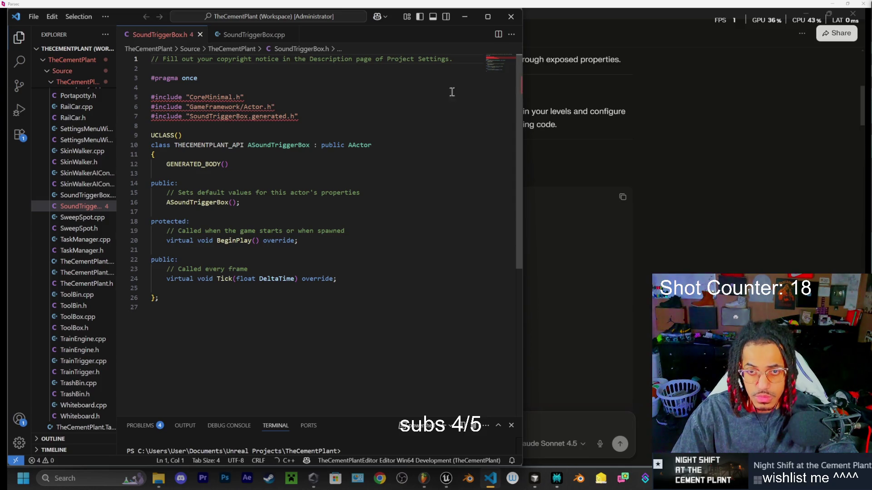
pyautogui.click(465, 17)
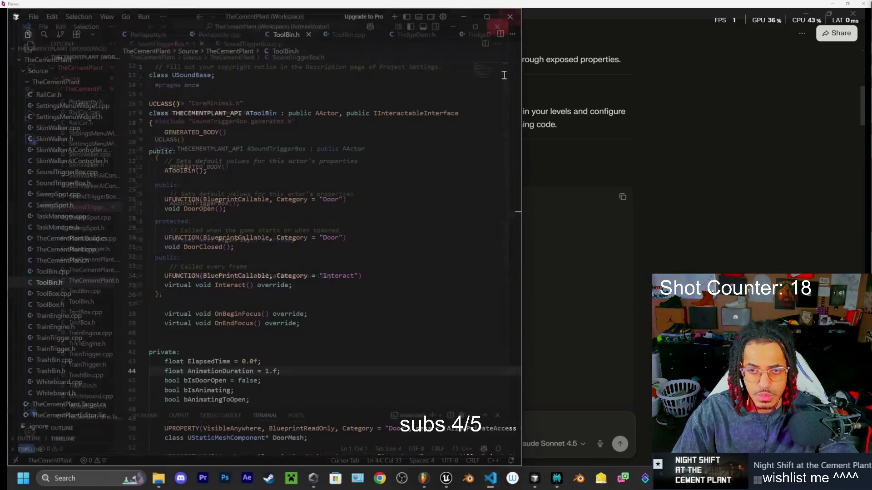
pyautogui.click(538, 480)
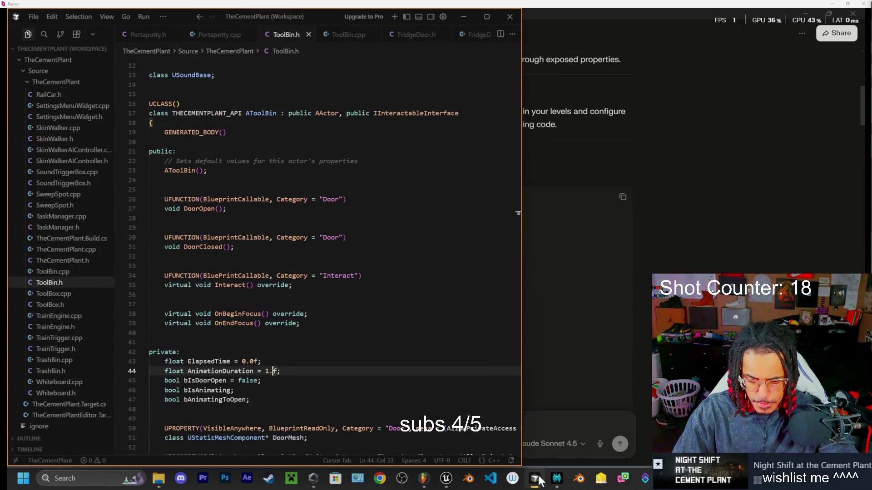
pyautogui.click(74, 183)
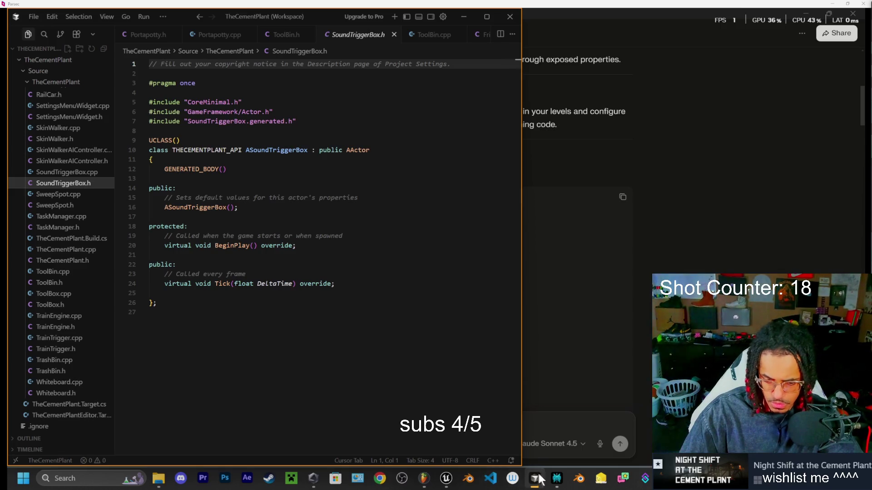
# - Copy Perplexity's Step 1 SoundTriggerBox.h code and return to Cursor
pyautogui.click(557, 483)
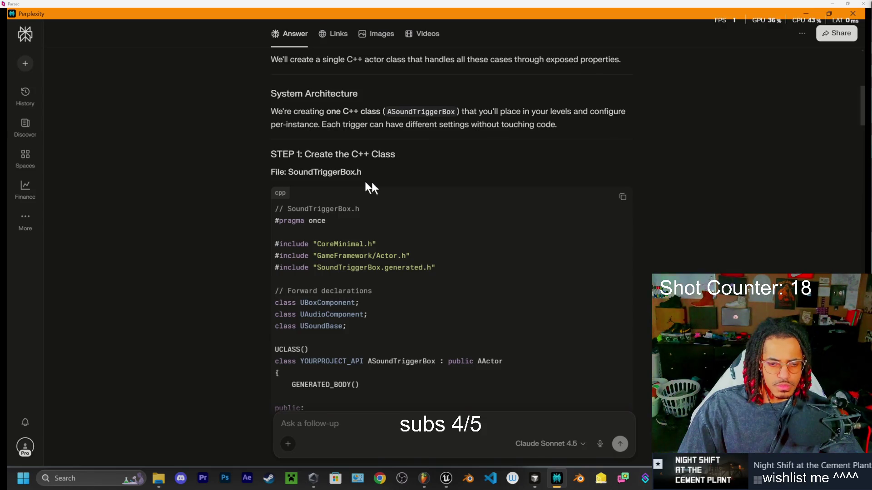
pyautogui.scroll(-5, 371, 182)
pyautogui.scroll(4, 424, 220)
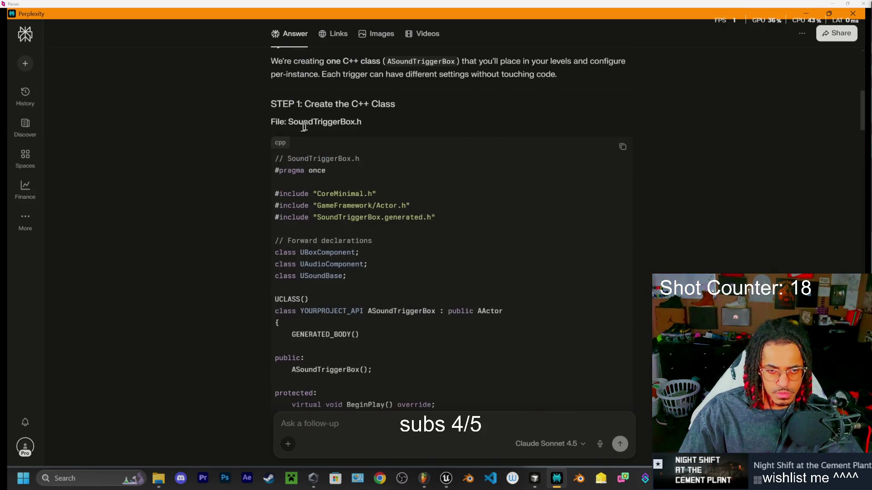
pyautogui.scroll(-5, 332, 167)
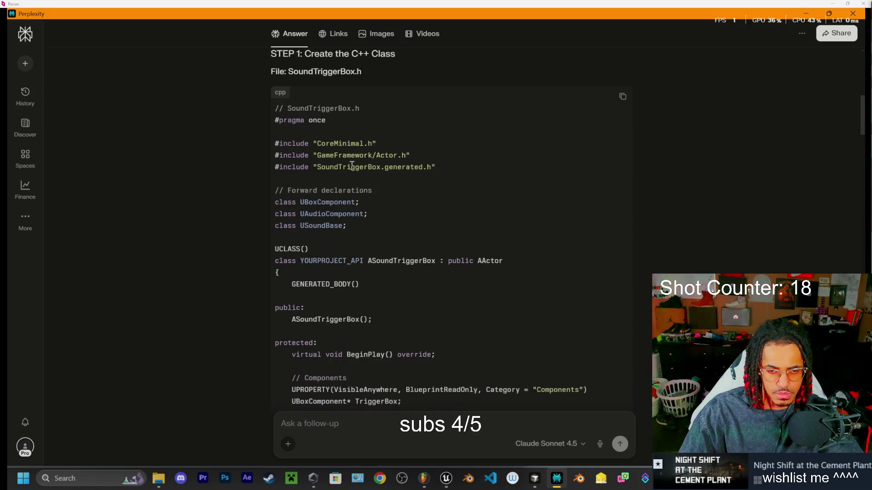
pyautogui.scroll(-7, 324, 168)
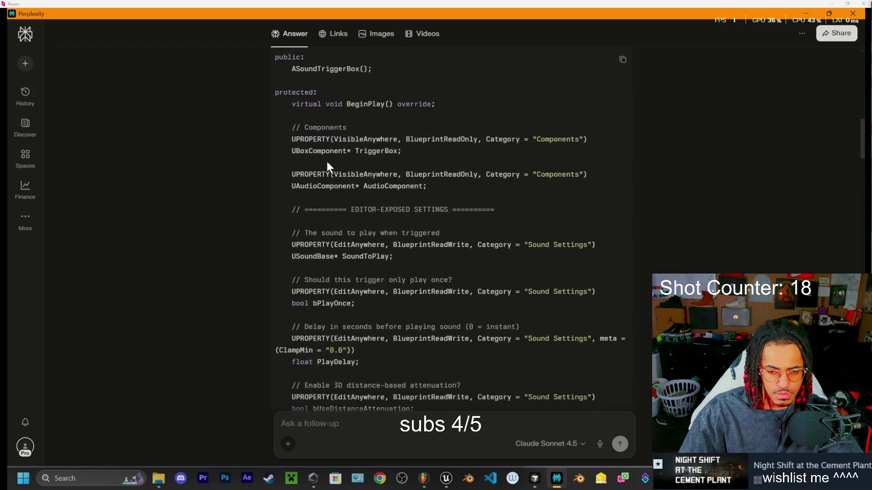
pyautogui.scroll(-6, 328, 173)
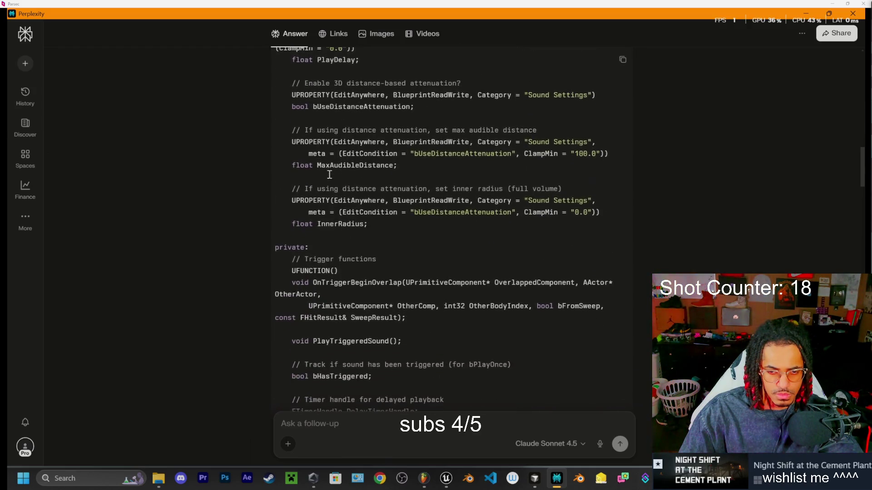
pyautogui.scroll(15, 388, 269)
pyautogui.scroll(2, 427, 257)
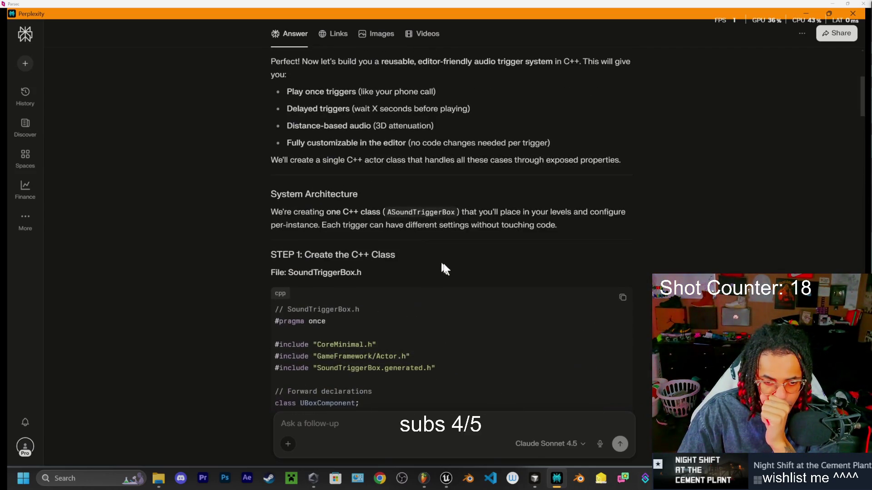
pyautogui.click(622, 300)
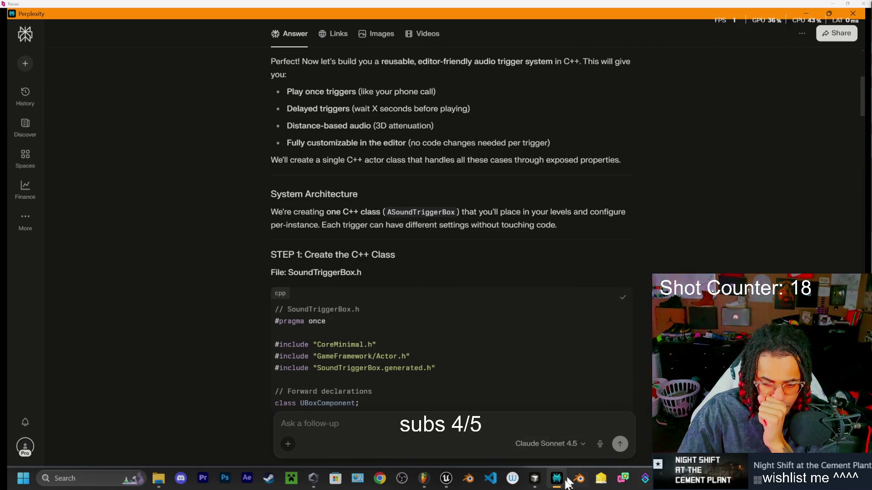
pyautogui.moveTo(548, 486)
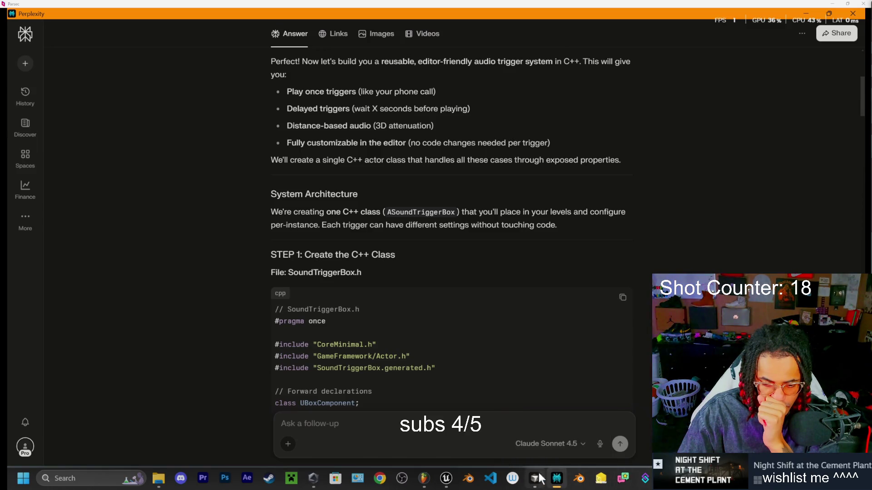
pyautogui.click(534, 478)
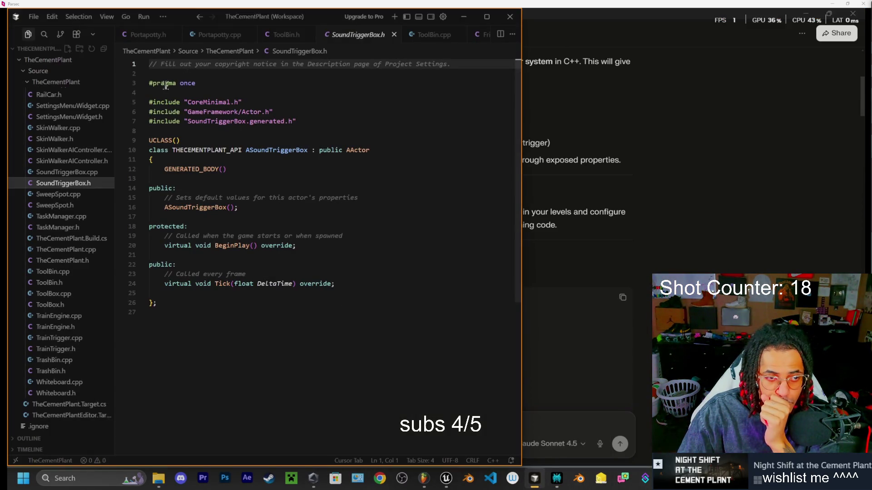
# - Replace lines 3–24 of SoundTriggerBox.h with Perplexity's pasted header code
pyautogui.moveTo(149, 83)
pyautogui.mouseDown()
pyautogui.moveTo(204, 100)
pyautogui.moveTo(424, 297)
pyautogui.mouseUp()
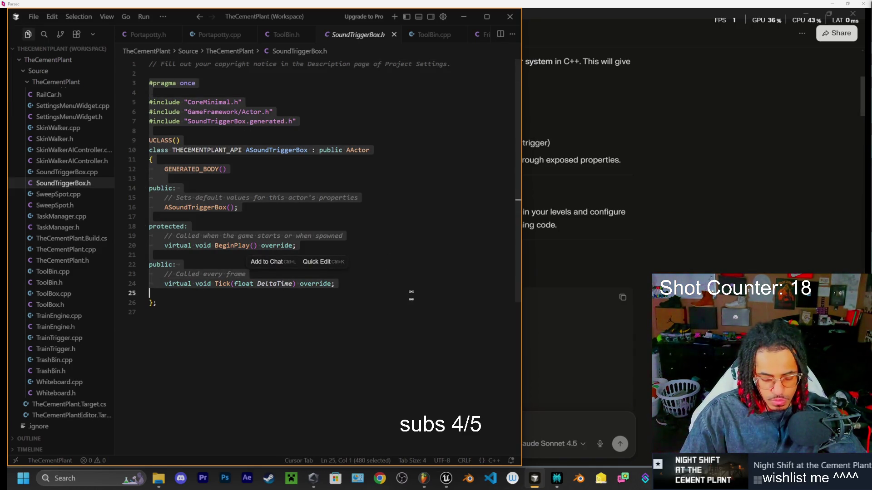
pyautogui.hotkey('ctrl', 'v')
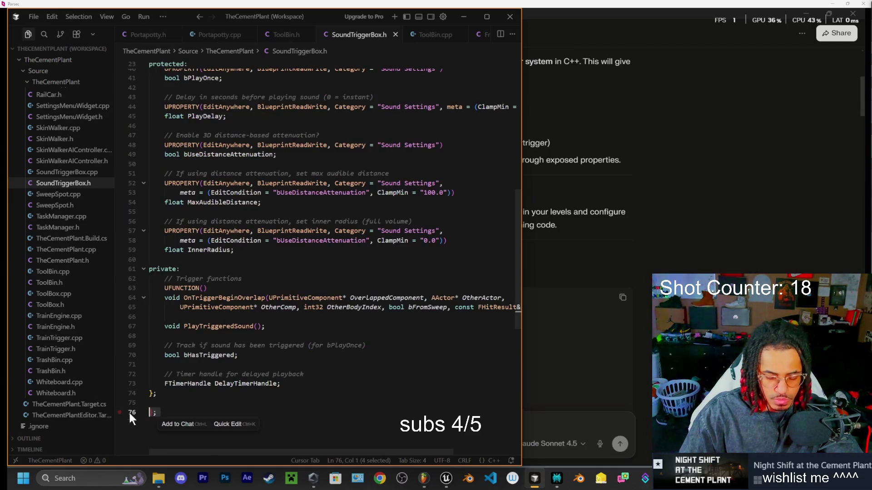
pyautogui.click(128, 410)
pyautogui.press('Escape')
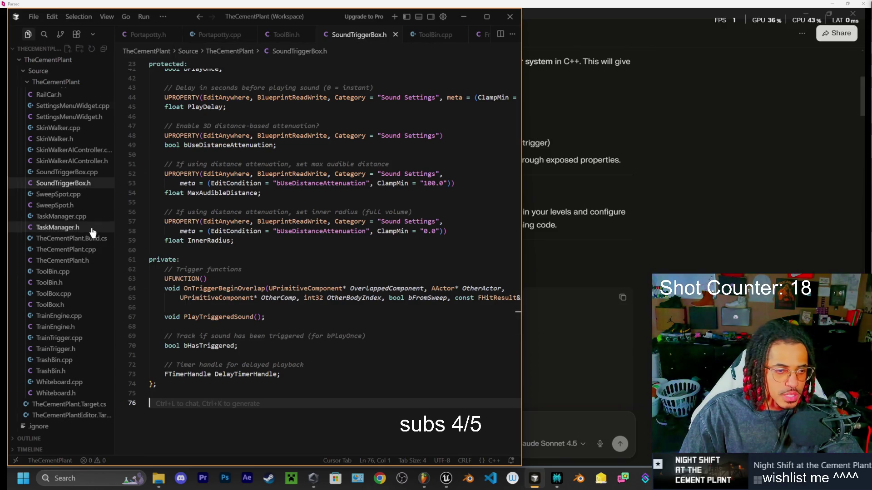
pyautogui.click(78, 173)
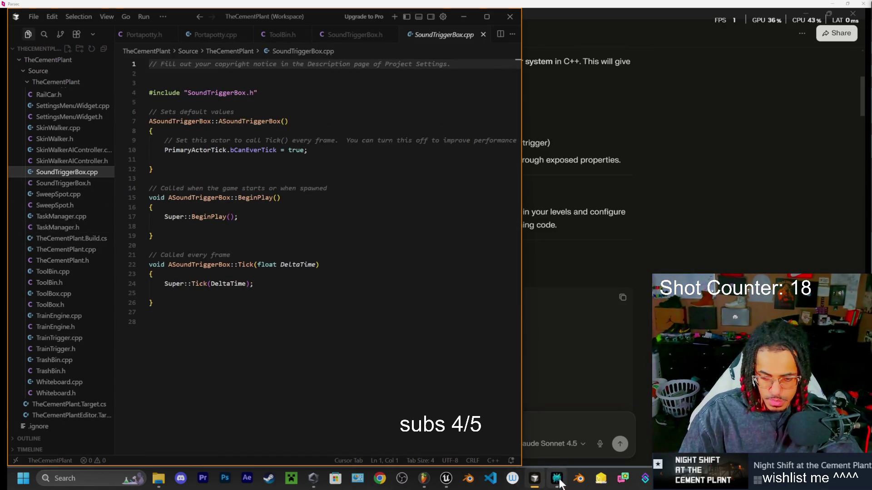
# - Copy the SoundTriggerBox.cpp implementation from Perplexity's Step 2 code block
pyautogui.click(557, 478)
pyautogui.scroll(-15, 383, 222)
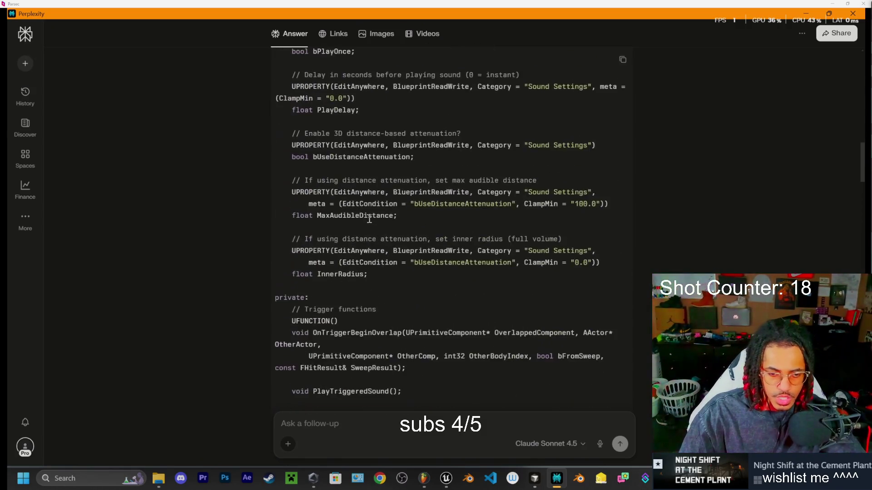
pyautogui.scroll(-6, 369, 219)
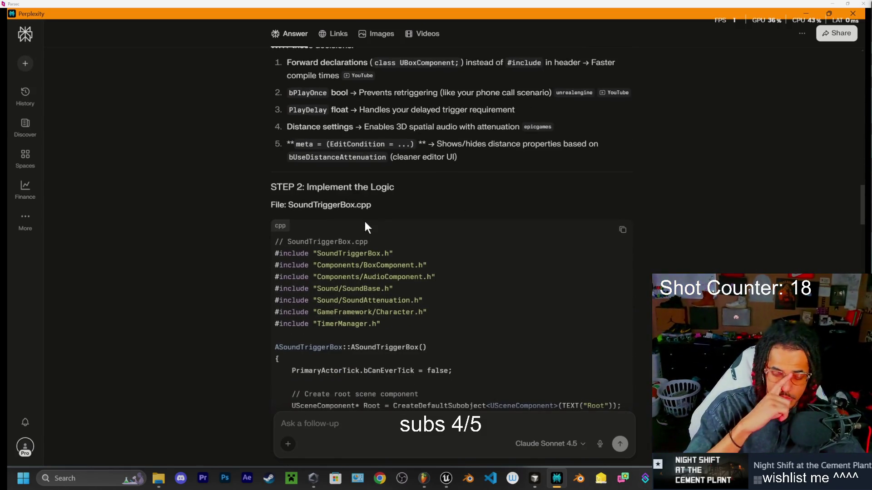
pyautogui.click(623, 229)
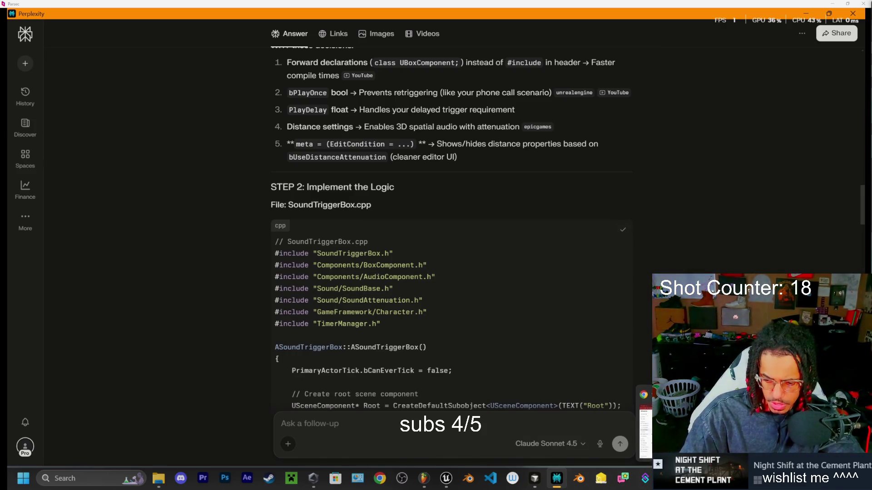
# - Overwrite the old generated code on lines 4–27 of SoundTriggerBox.cpp
pyautogui.click(556, 480)
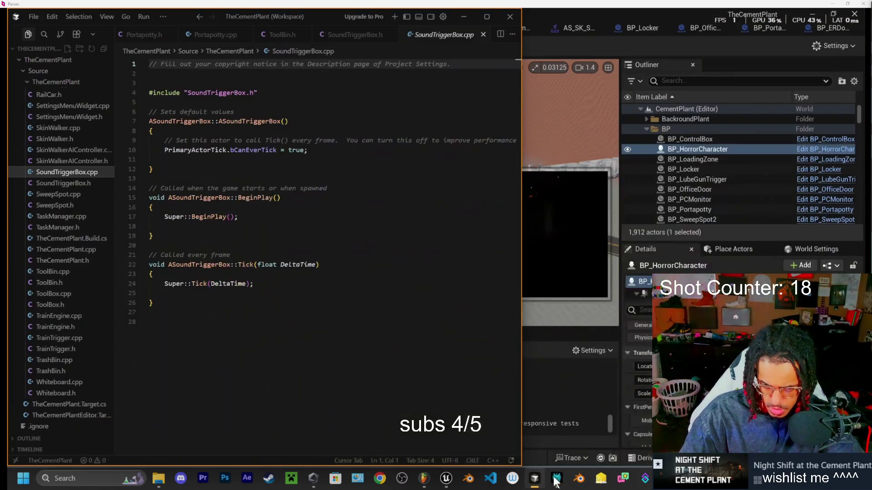
pyautogui.click(453, 37)
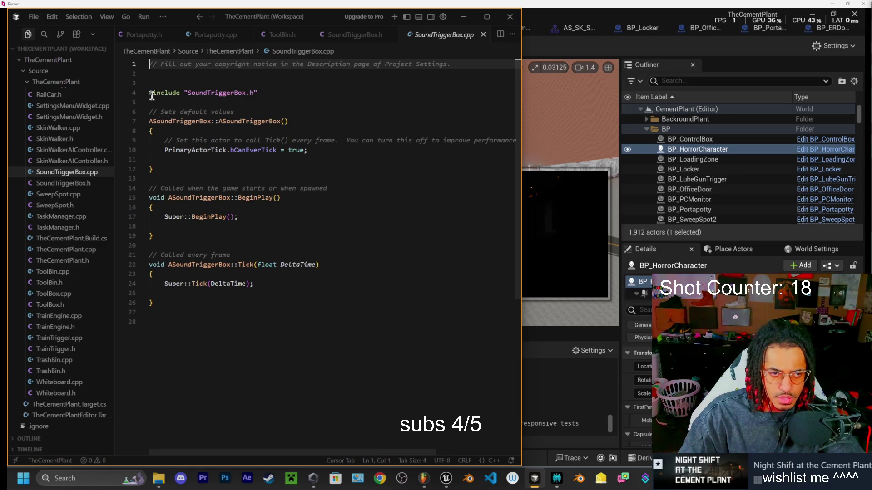
pyautogui.moveTo(150, 92); pyautogui.dragTo(406, 316)
pyautogui.write('v')
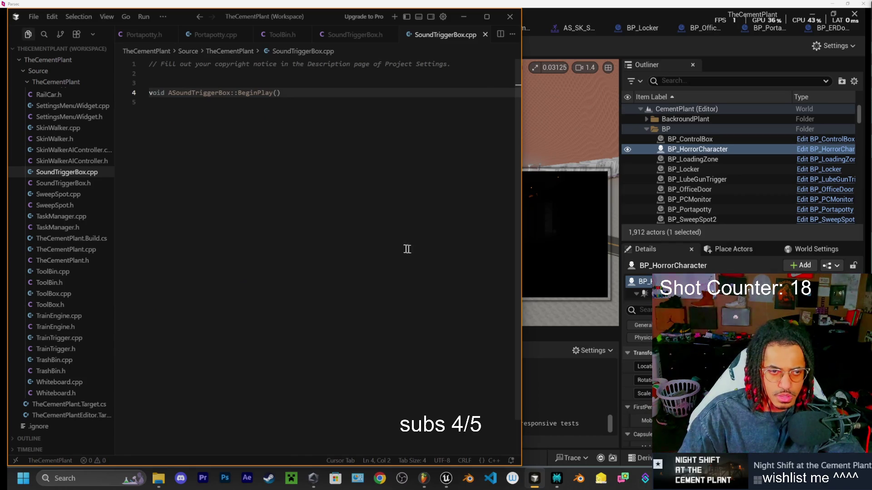
pyautogui.press('Return')
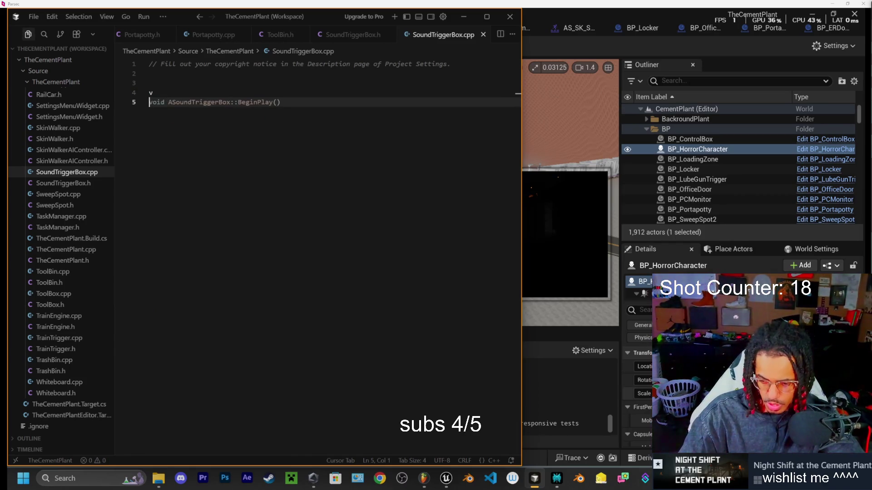
# - Copy the SoundTriggerBox.cpp code from Perplexity again and return to Cursor
pyautogui.click(556, 479)
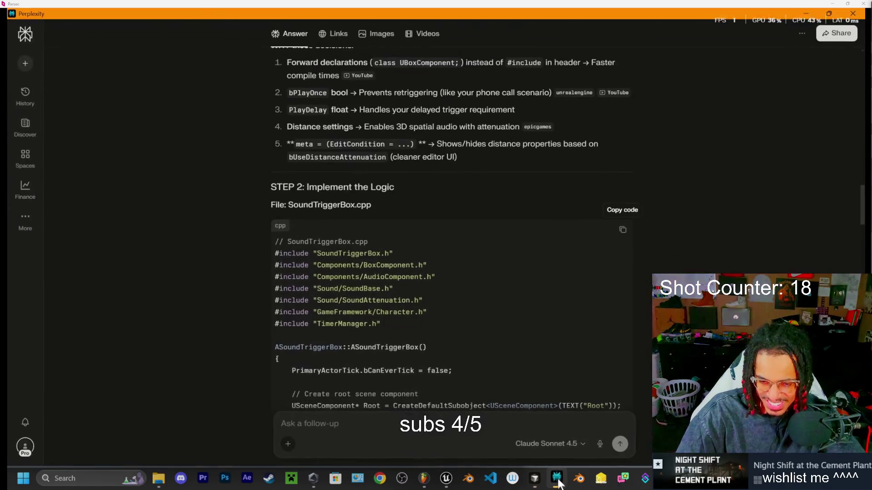
pyautogui.click(622, 230)
pyautogui.scroll(-3, 469, 300)
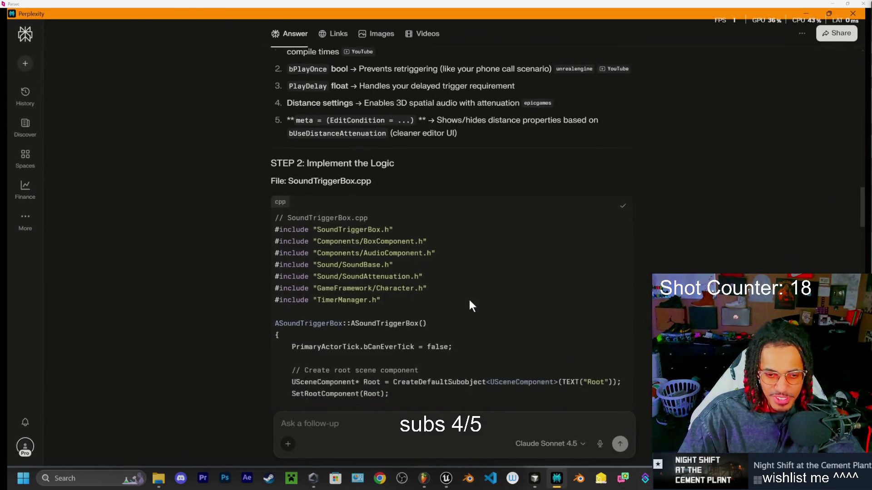
pyautogui.scroll(3, 470, 296)
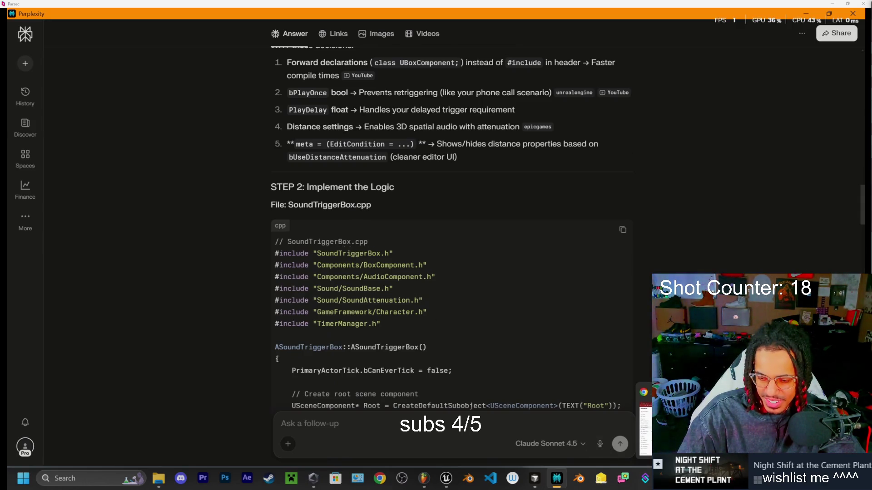
pyautogui.hotkey('alt', 'Tab')
pyautogui.click(557, 479)
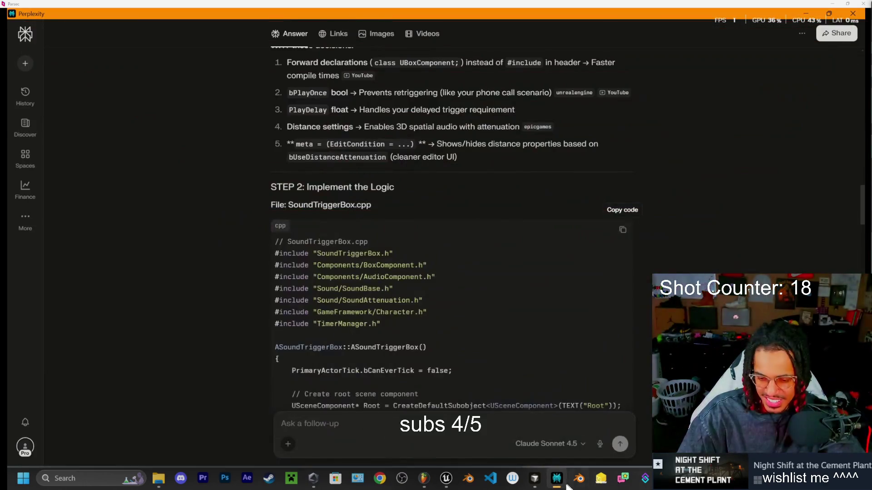
pyautogui.click(537, 480)
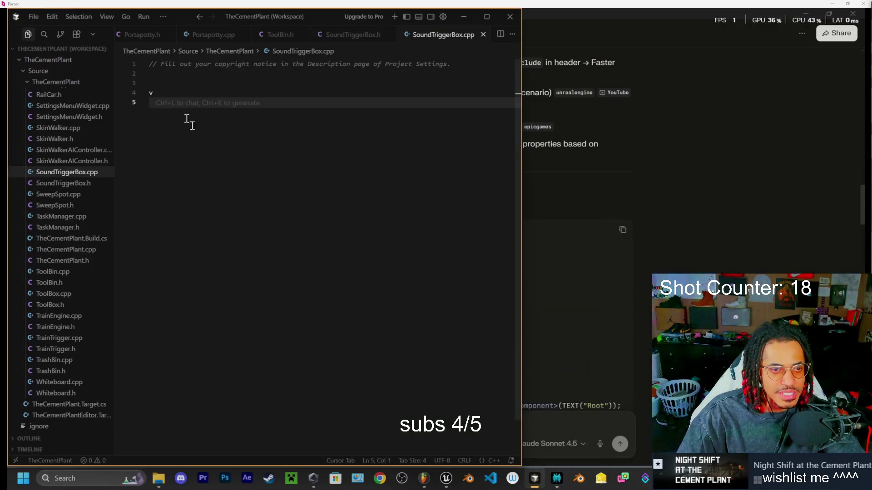
# - Accept Cursor's Tab completion for the full implementation on line 4, then trigger Live Coding with Ctrl+Alt+F11
pyautogui.click(150, 93)
pyautogui.write('v')
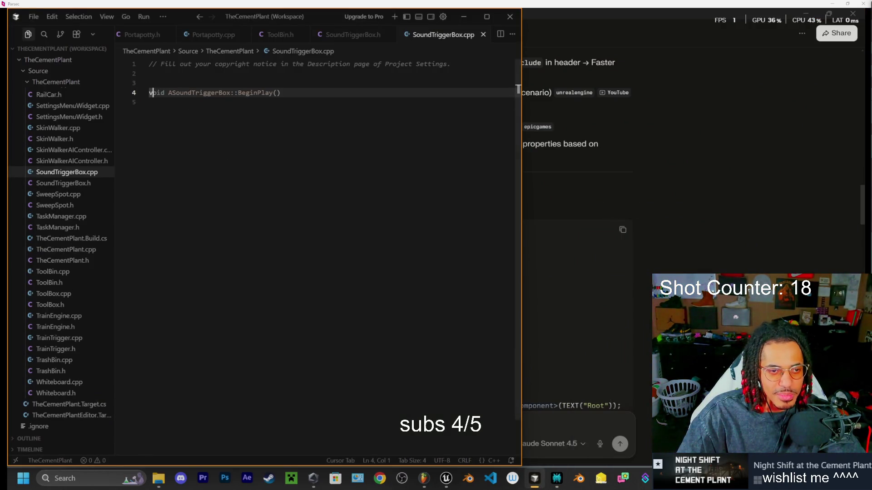
pyautogui.press('Tab')
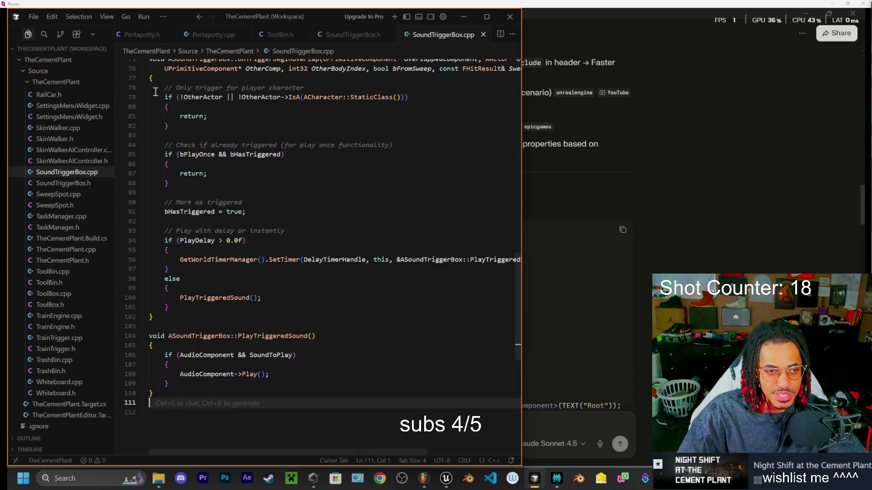
pyautogui.scroll(3, 240, 224)
pyautogui.scroll(5, 241, 224)
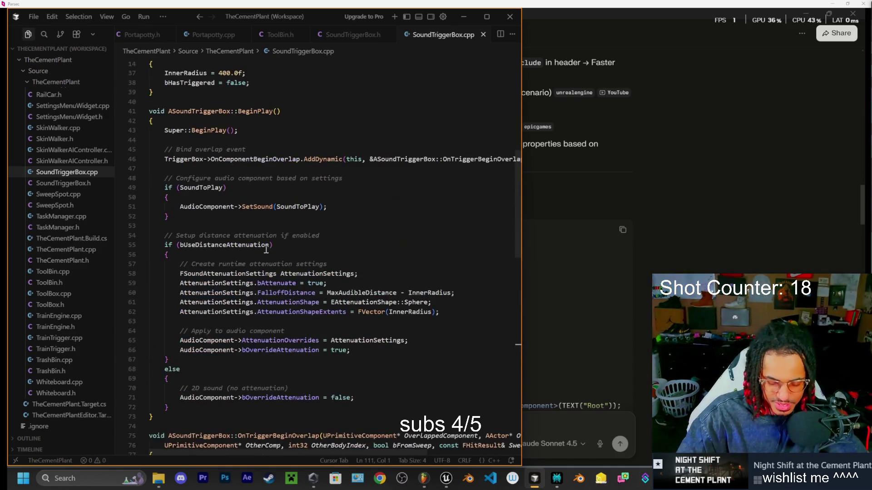
pyautogui.hotkey('ctrl', 'alt', 'F11')
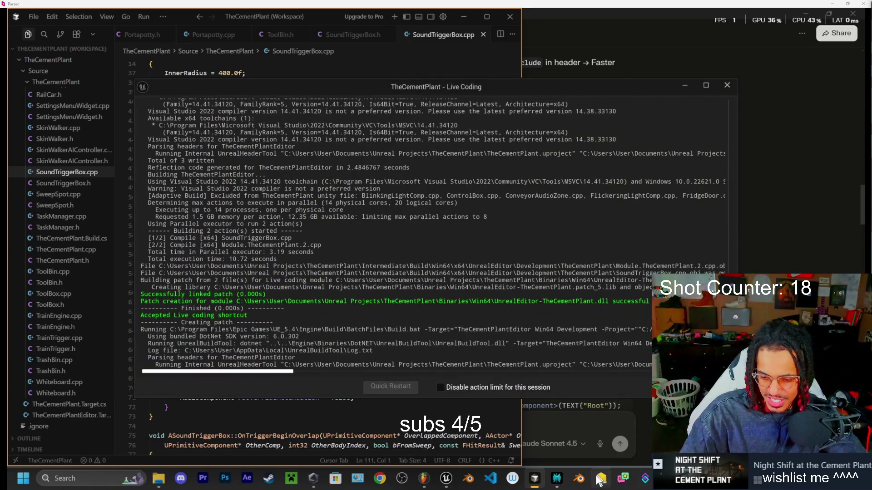
# - Scroll the failed Live Coding log, select all of it, and focus Perplexity's follow-up box
pyautogui.click(558, 479)
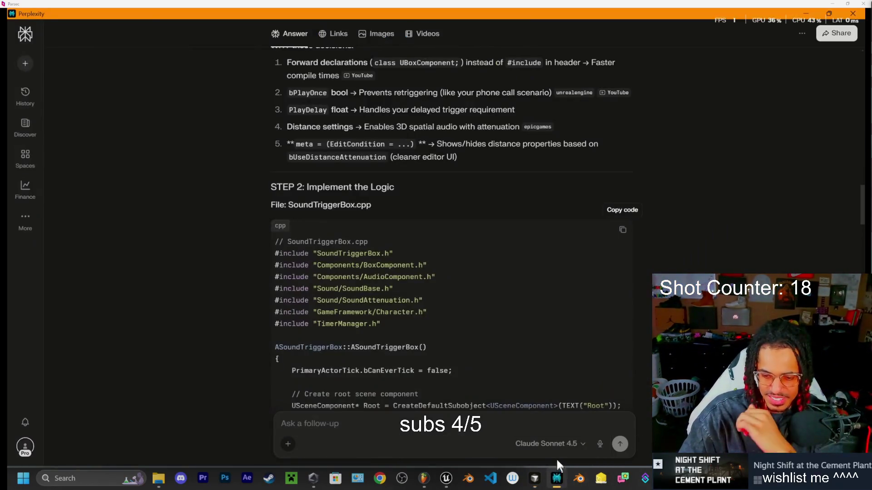
pyautogui.click(559, 479)
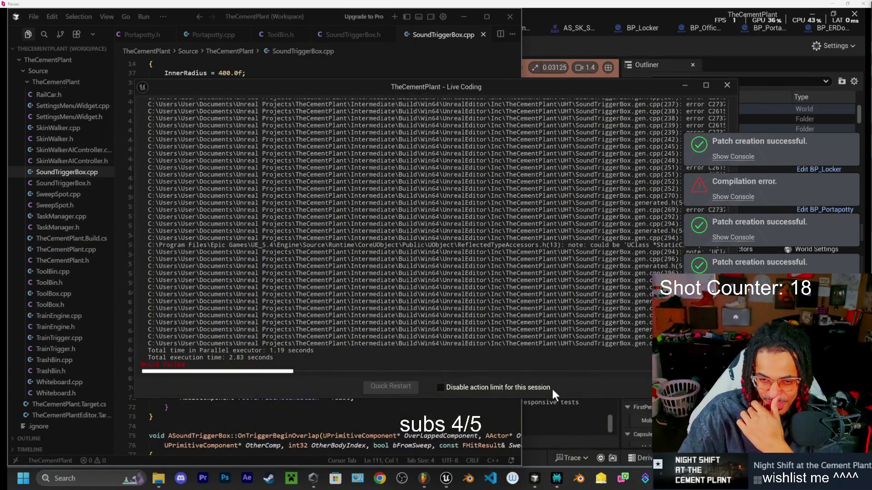
pyautogui.scroll(5, 522, 307)
pyautogui.scroll(10, 522, 307)
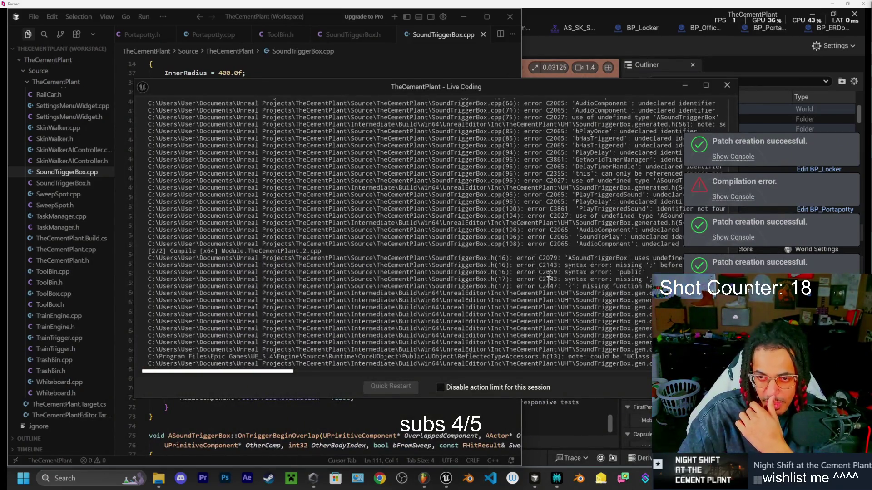
pyautogui.scroll(3, 546, 287)
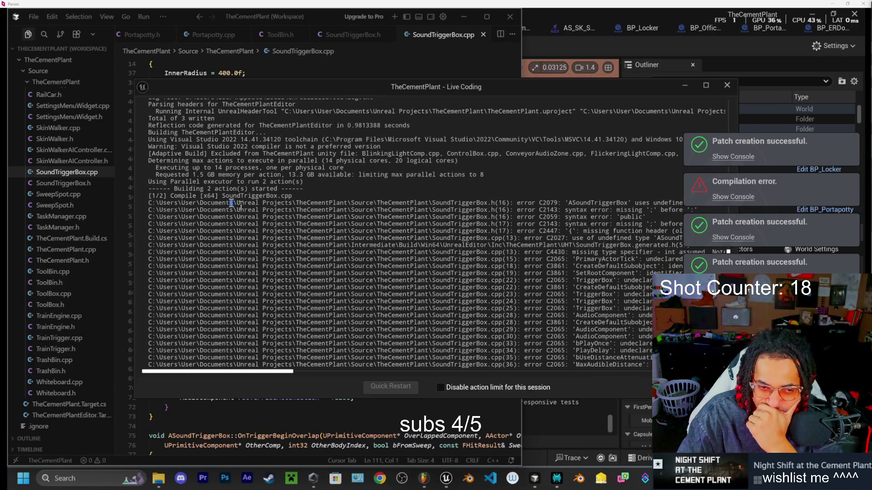
pyautogui.hotkey('ctrl', 'a')
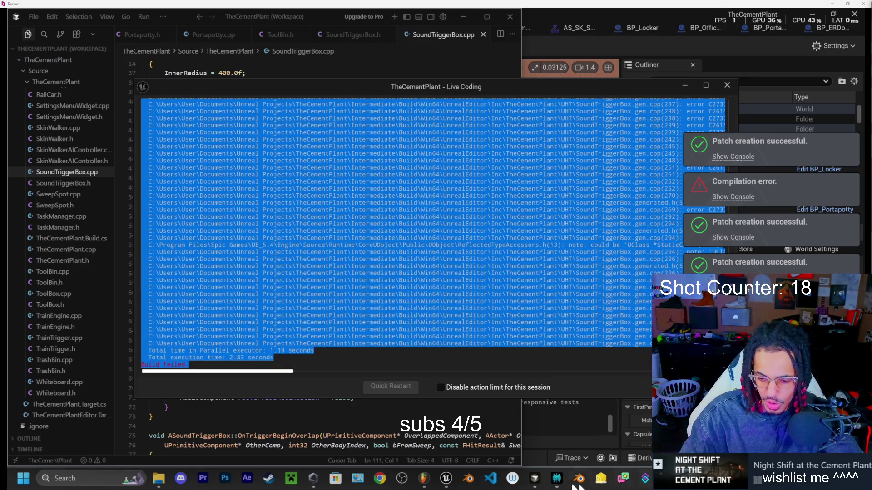
pyautogui.click(557, 478)
pyautogui.click(378, 416)
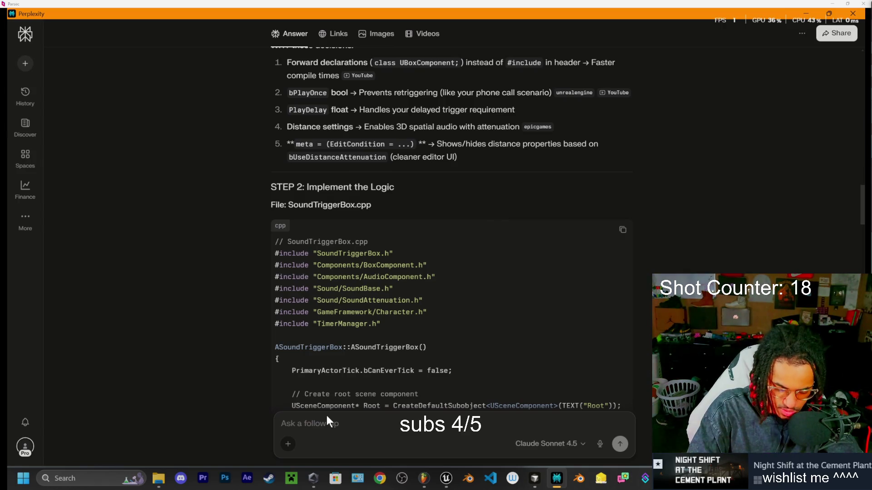
# - Send an angry follow-up saying the copied code fails, with the build error log pasted in
pyautogui.write('what the ')
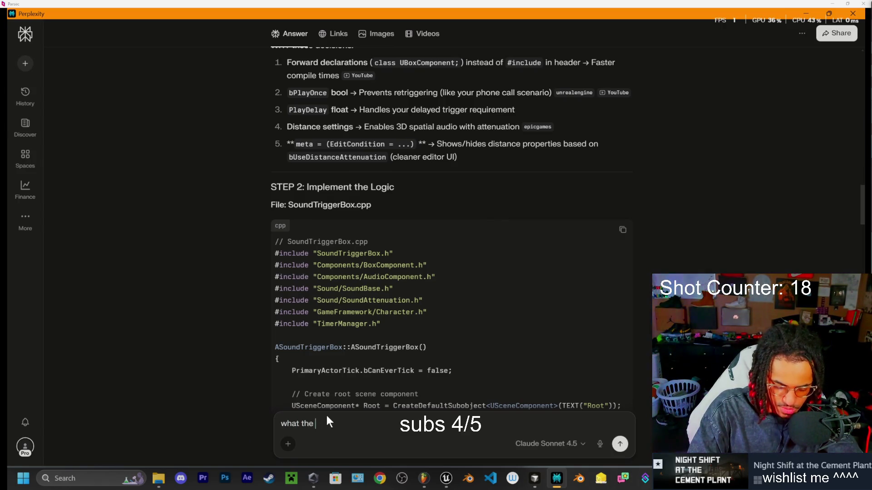
pyautogui.write('fuck bro u stupid bitch i copy and pasted ur shit ass code ass bitch ass code and')
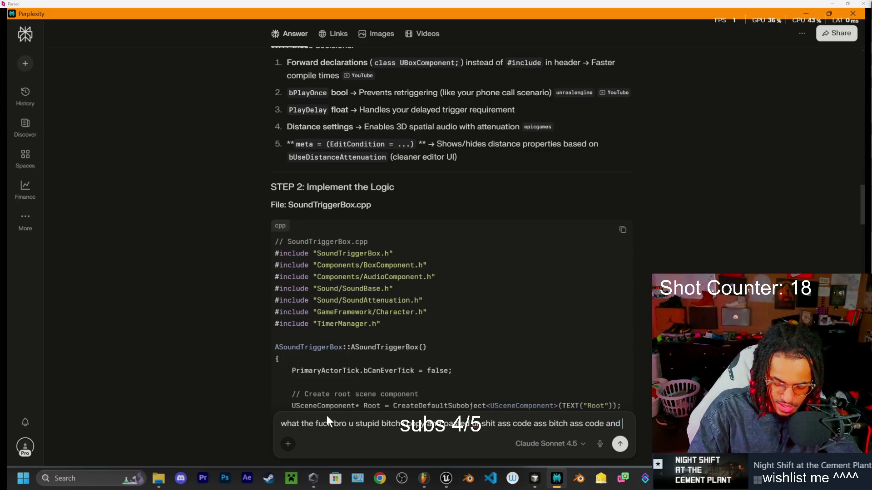
pyautogui.write('got these mf error')
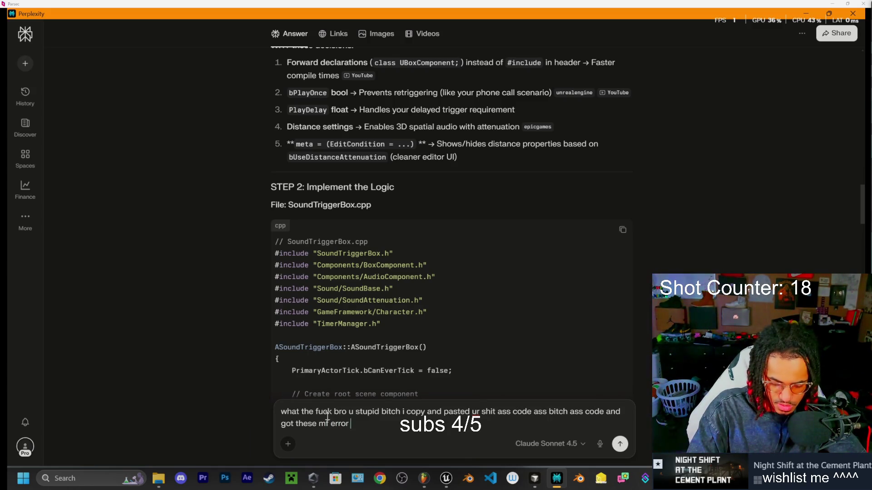
pyautogui.hotkey('ctrl', 'v')
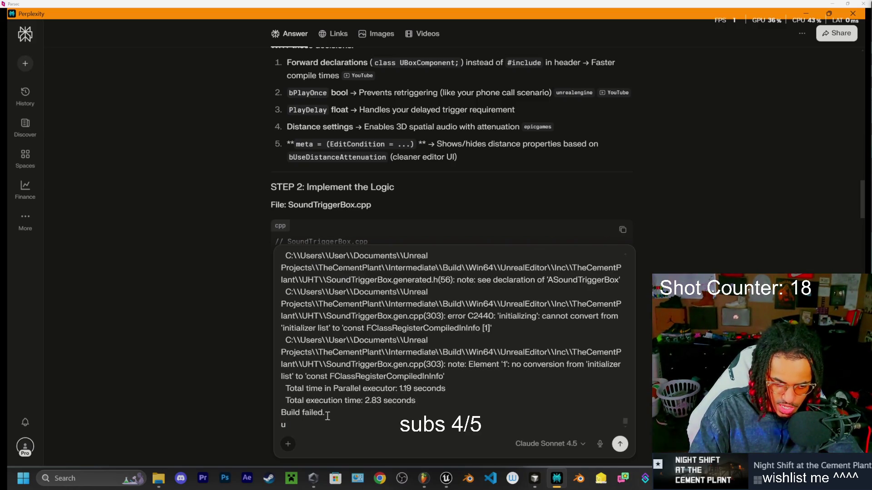
pyautogui.write(' need tighten tf')
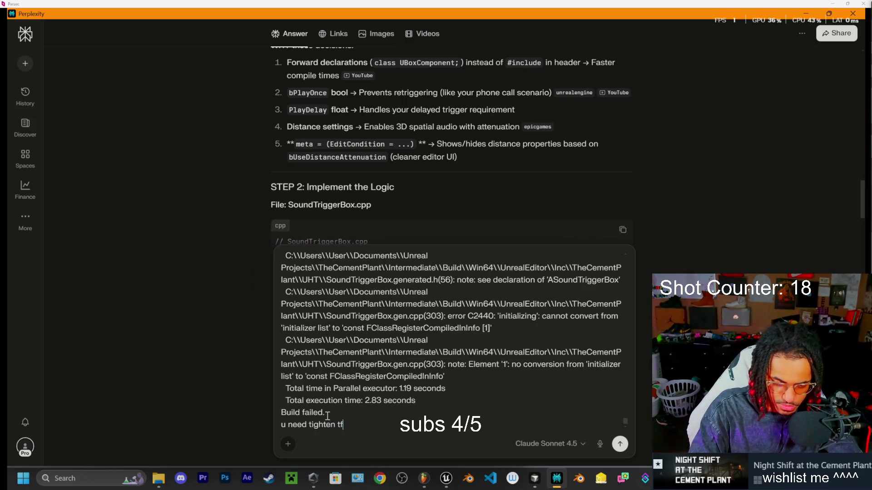
pyautogui.write(' up or im railing')
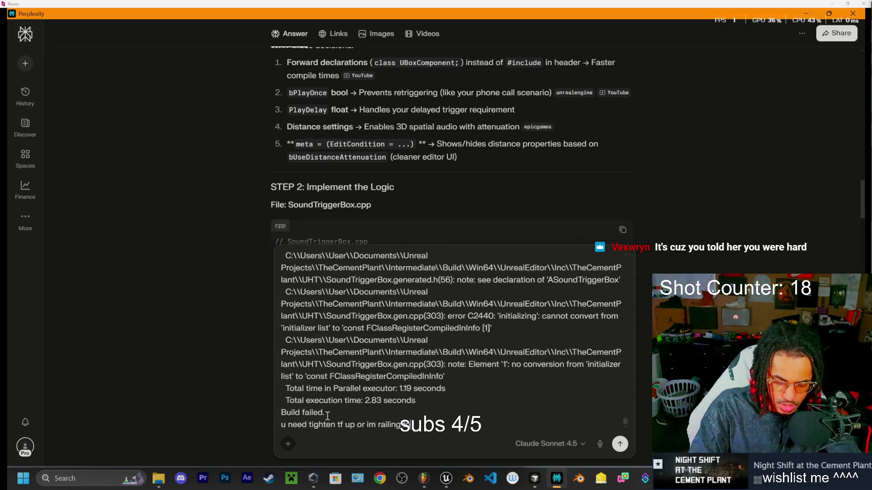
pyautogui.write('a')
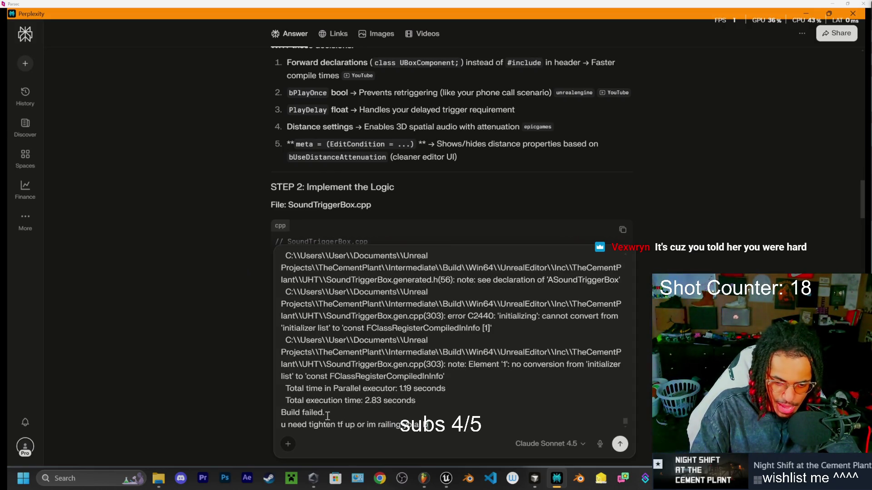
pyautogui.press('Return')
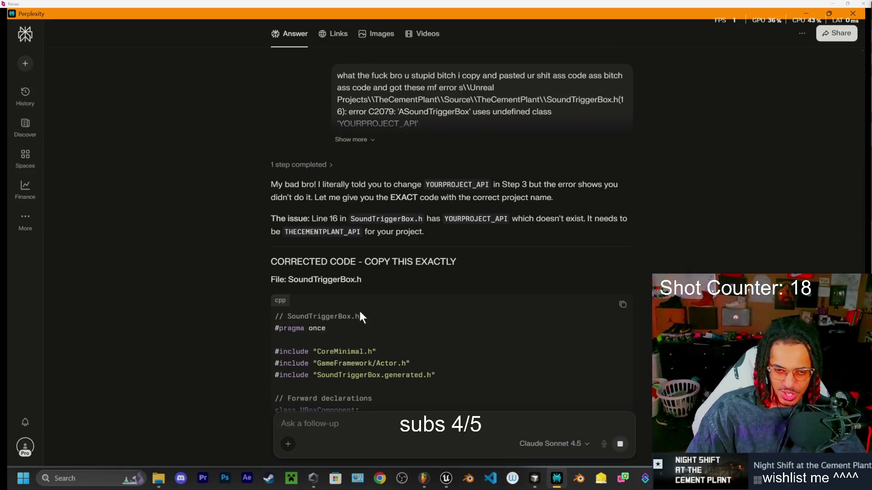
# - Highlight the assistant's apology and send a brief retort as a follow-up
pyautogui.click(334, 189)
pyautogui.moveTo(316, 186); pyautogui.dragTo(271, 185)
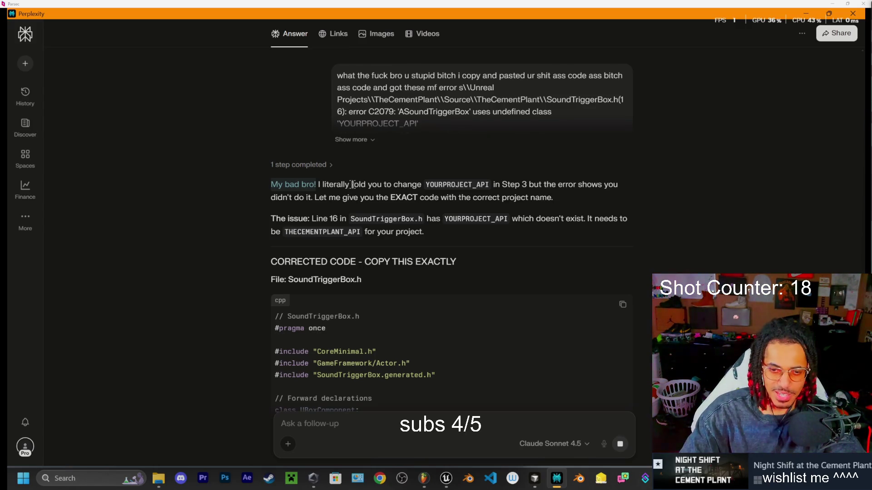
pyautogui.click(332, 422)
pyautogui.write('nt u tallk back to me')
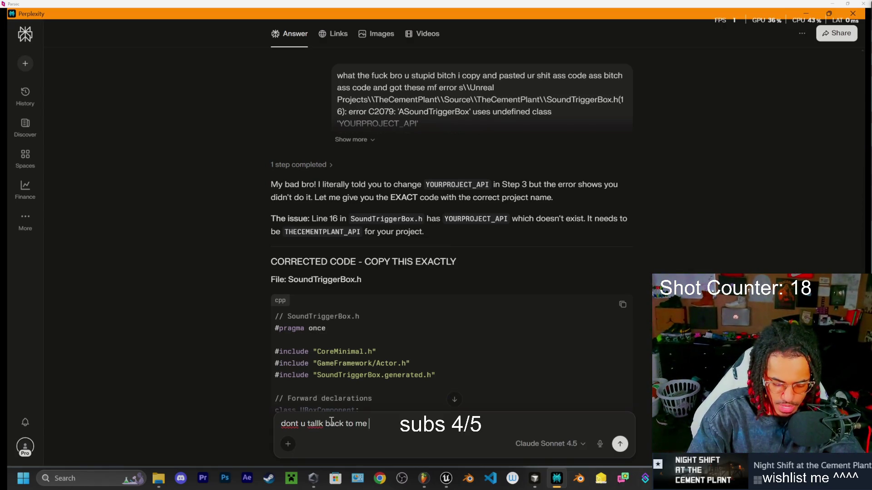
pyautogui.write('ch')
pyautogui.press('Return')
# - Scroll through the corrected SoundTriggerBox.h code declaring the class with THECEMENTPLANT_API
pyautogui.scroll(10, 401, 148)
pyautogui.scroll(10, 386, 192)
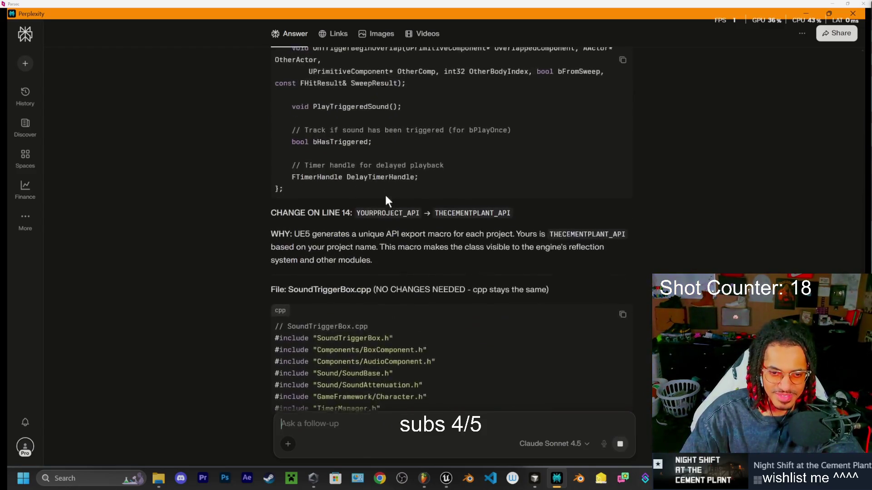
pyautogui.scroll(-1, 349, 273)
pyautogui.scroll(10, 343, 304)
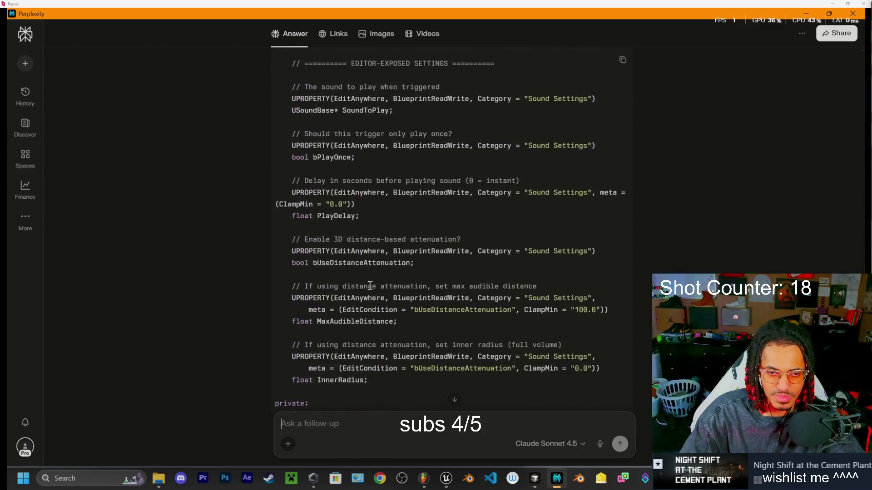
pyautogui.scroll(-6, 386, 288)
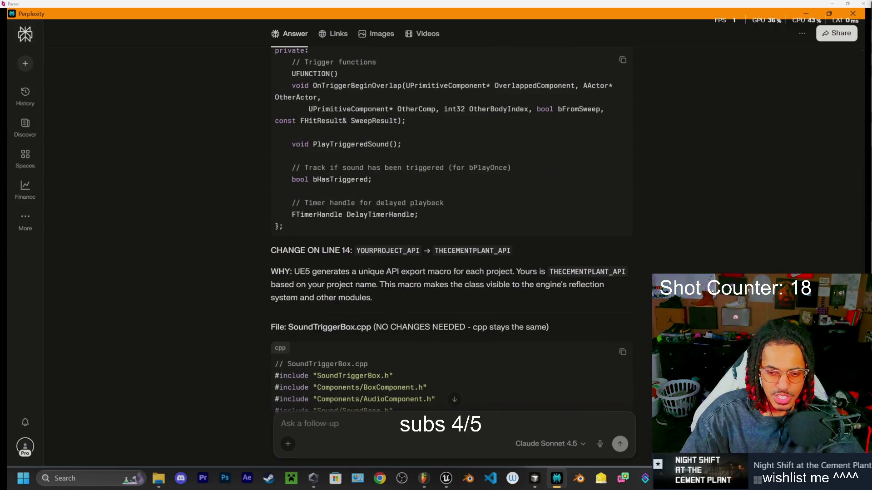
pyautogui.scroll(15, 432, 314)
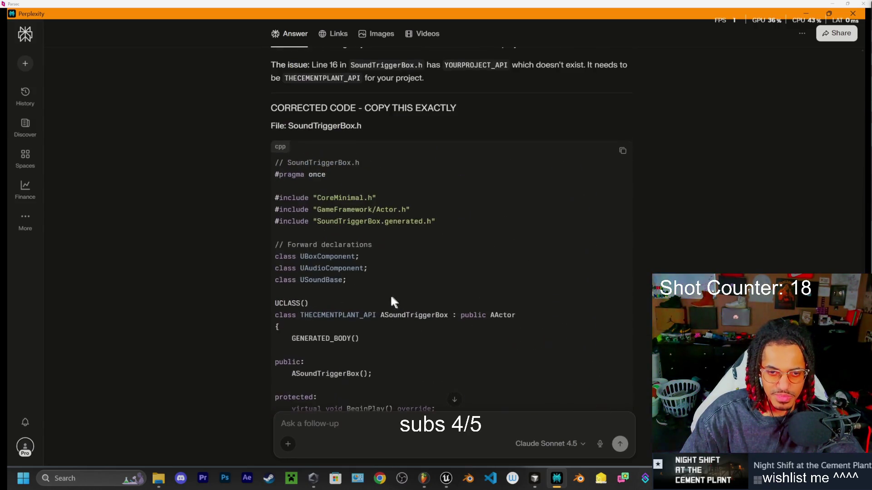
pyautogui.scroll(2, 422, 227)
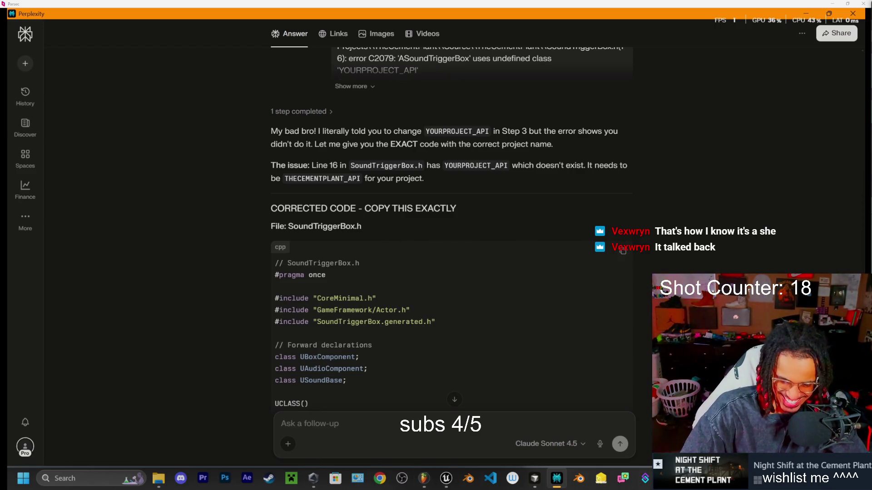
# - Swap SoundTriggerBox.h's code for the corrected header and rebuild with Live Coding (Ctrl+Alt+F11)
pyautogui.click(534, 481)
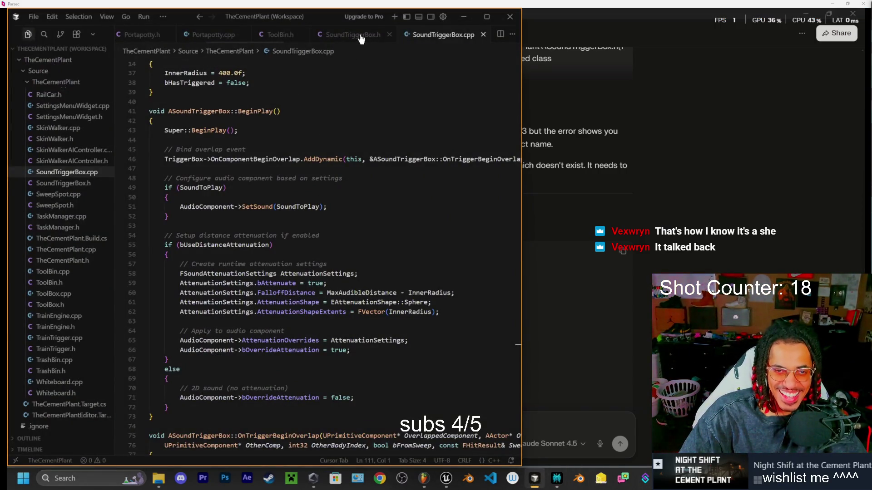
pyautogui.click(360, 36)
pyautogui.scroll(4, 220, 257)
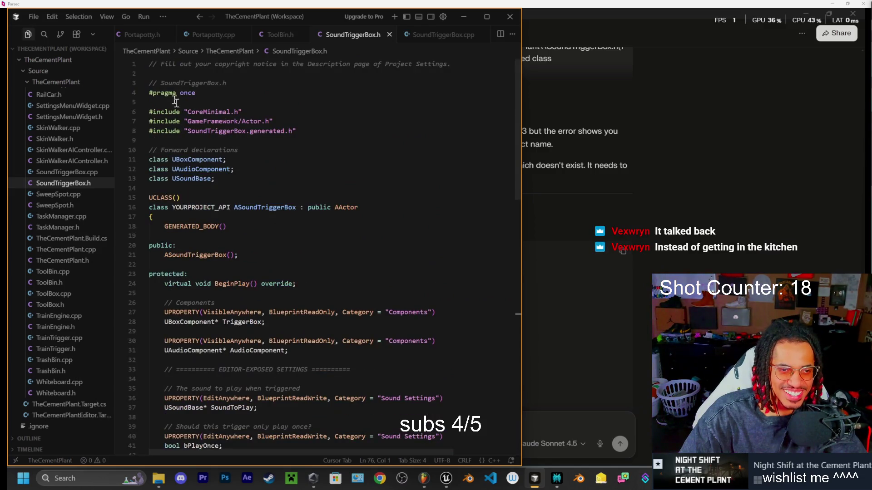
pyautogui.moveTo(151, 83)
pyautogui.mouseDown()
pyautogui.moveTo(359, 291)
pyautogui.moveTo(362, 321)
pyautogui.mouseUp()
pyautogui.scroll(-15, 364, 305)
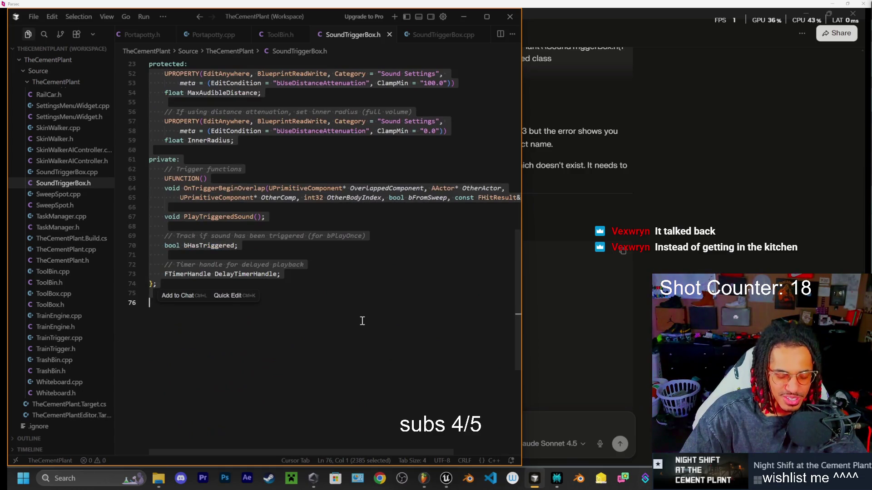
pyautogui.hotkey('ctrl', 'z')
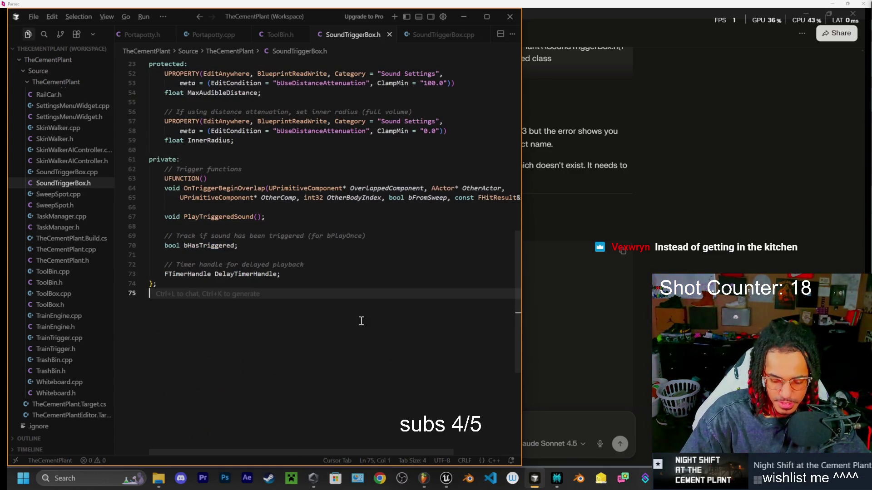
pyautogui.hotkey('ctrl', 'alt', 'F11')
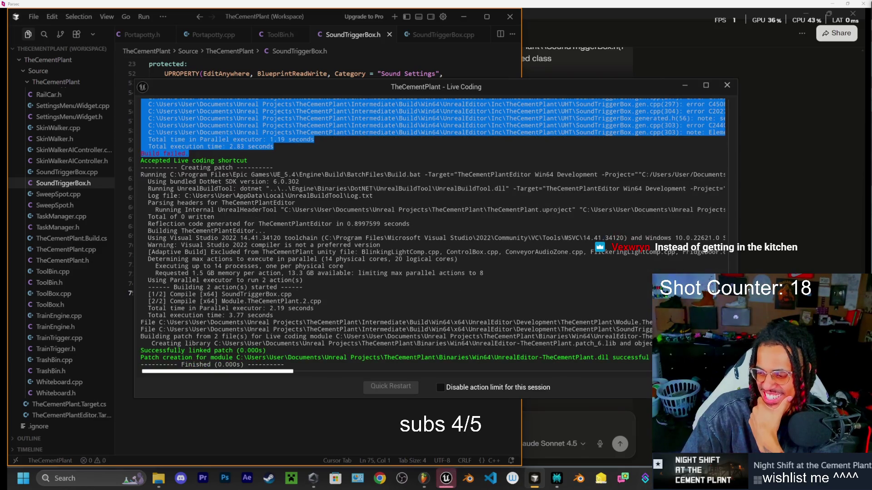
# - Close the Live Coding window and tell Perplexity 'okay it compiled' as a follow-up
pyautogui.click(726, 85)
pyautogui.click(546, 429)
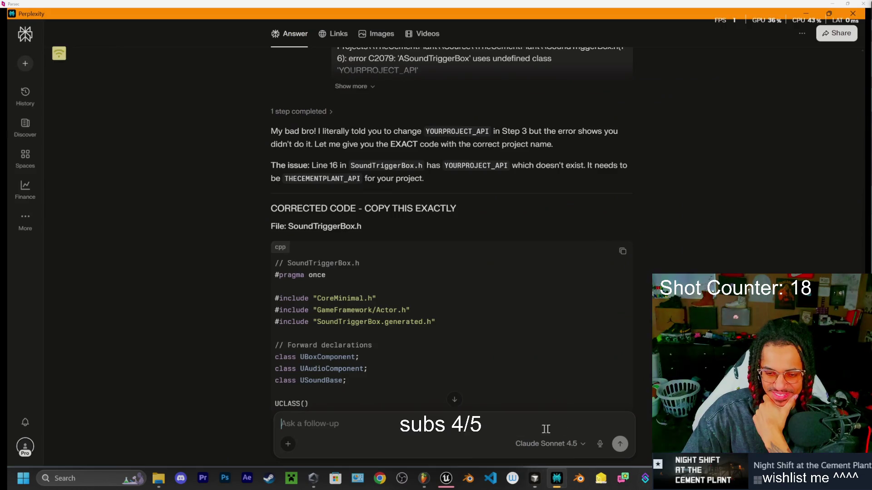
pyautogui.scroll(-10, 448, 224)
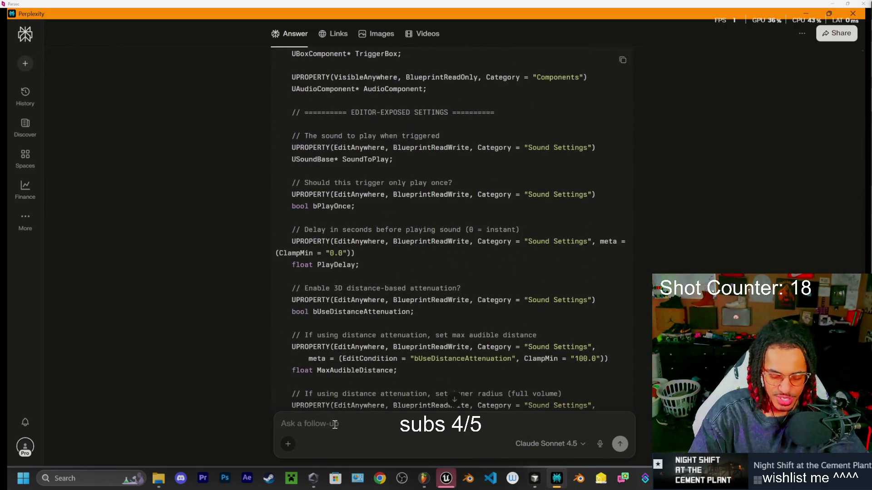
pyautogui.write('okay it compiled u may cum now')
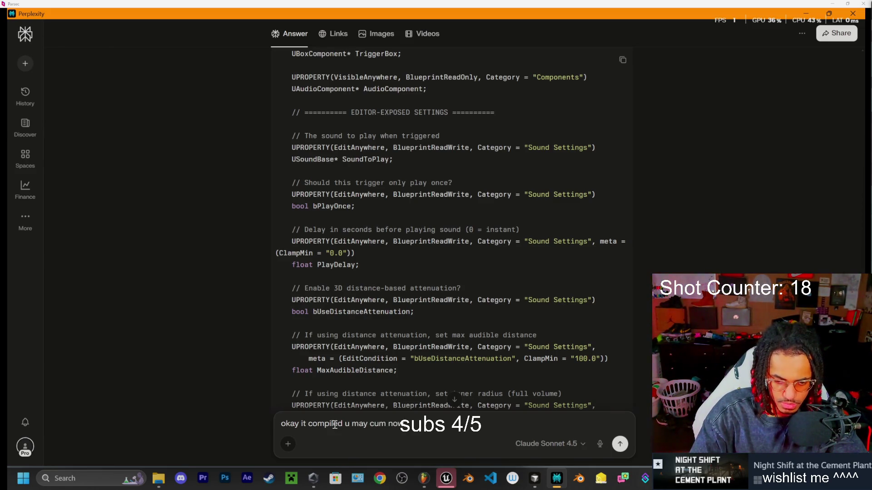
pyautogui.press('Return')
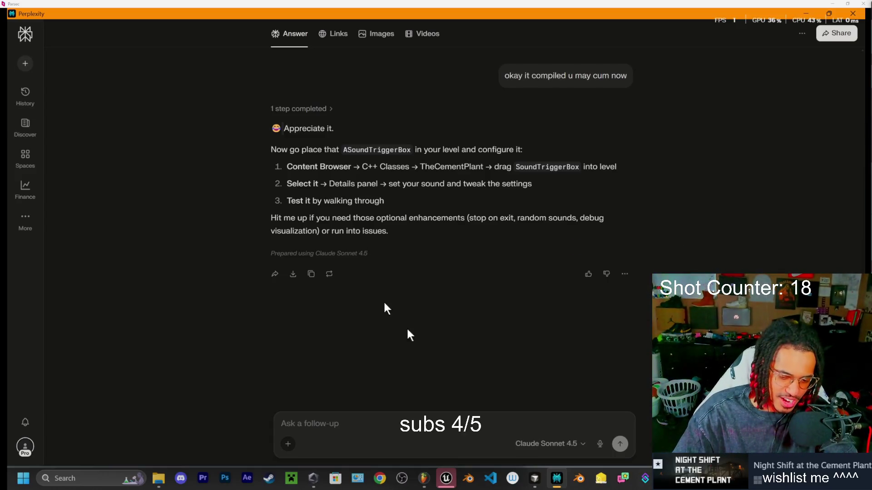
pyautogui.moveTo(445, 482)
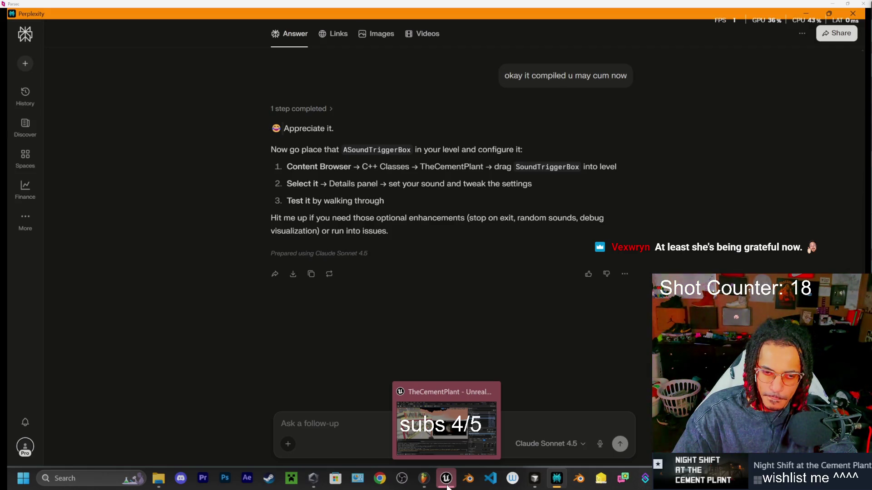
# - Browse the Content Drawer's C++ Classes > TheCementPlant folder down to SoundTriggerBox
pyautogui.click(447, 485)
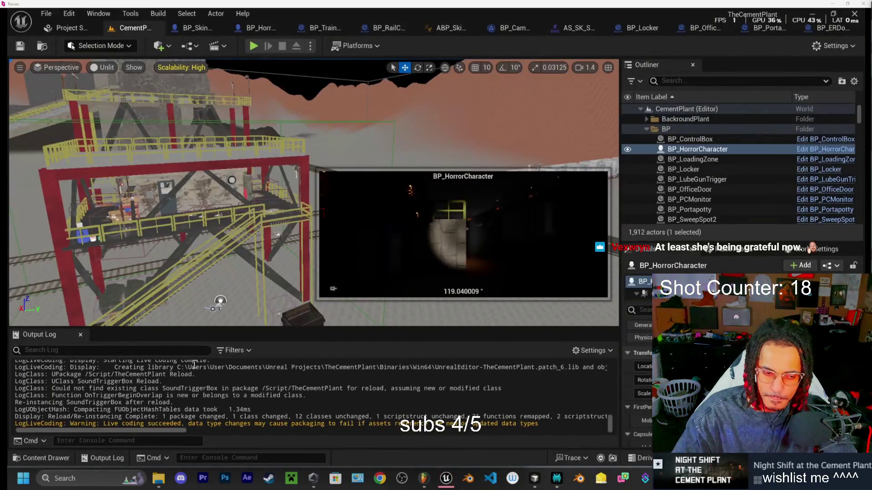
pyautogui.moveTo(213, 224)
pyautogui.mouseDown()
pyautogui.moveTo(213, 168)
pyautogui.moveTo(265, 245)
pyautogui.mouseUp()
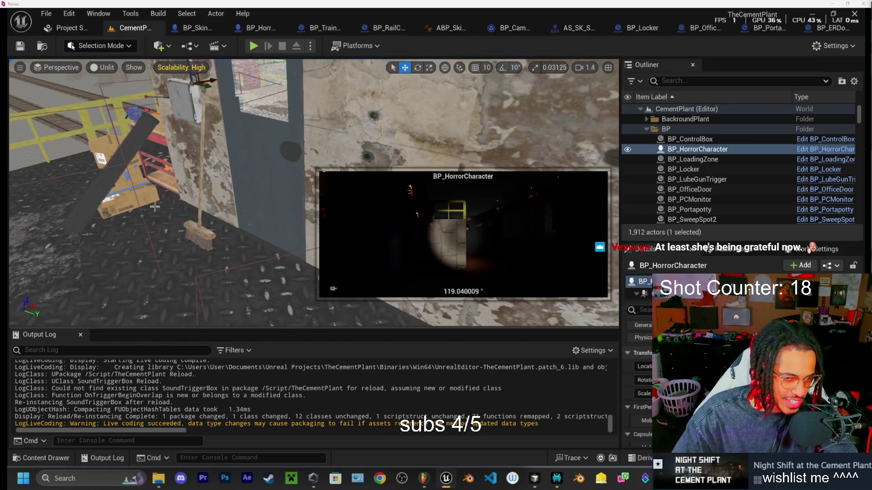
pyautogui.click(56, 458)
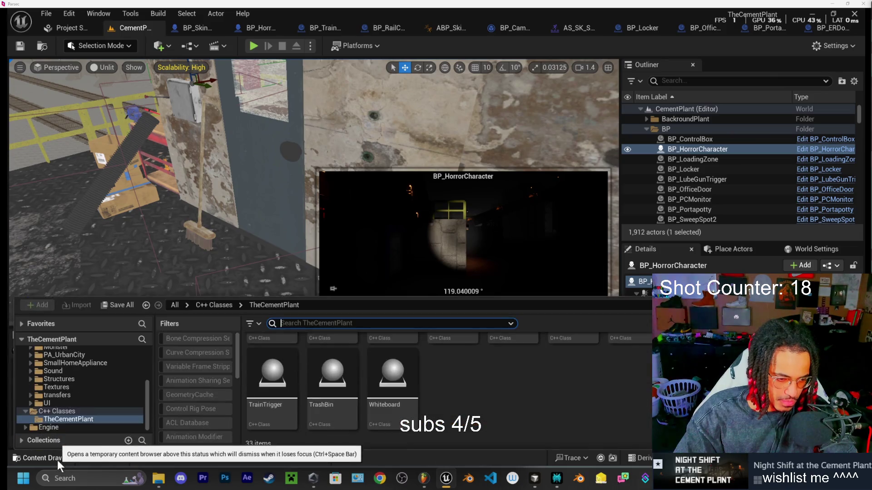
pyautogui.scroll(5, 497, 406)
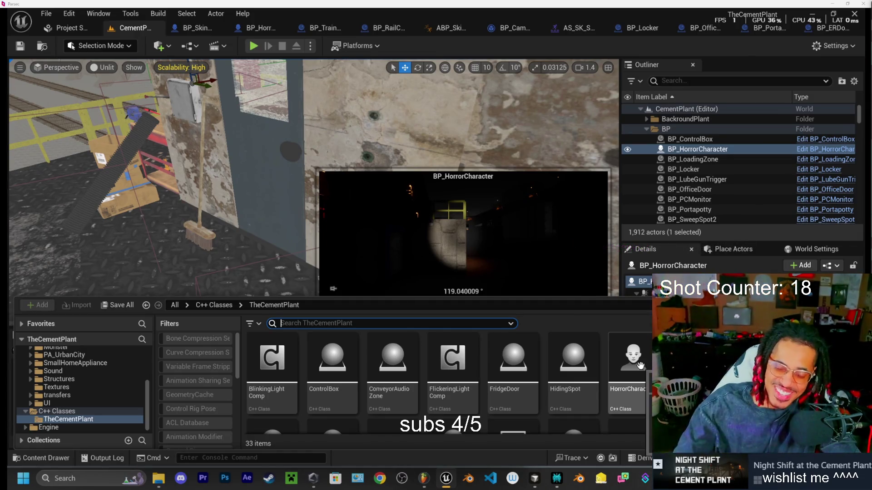
pyautogui.scroll(-2, 479, 390)
pyautogui.scroll(-3, 522, 388)
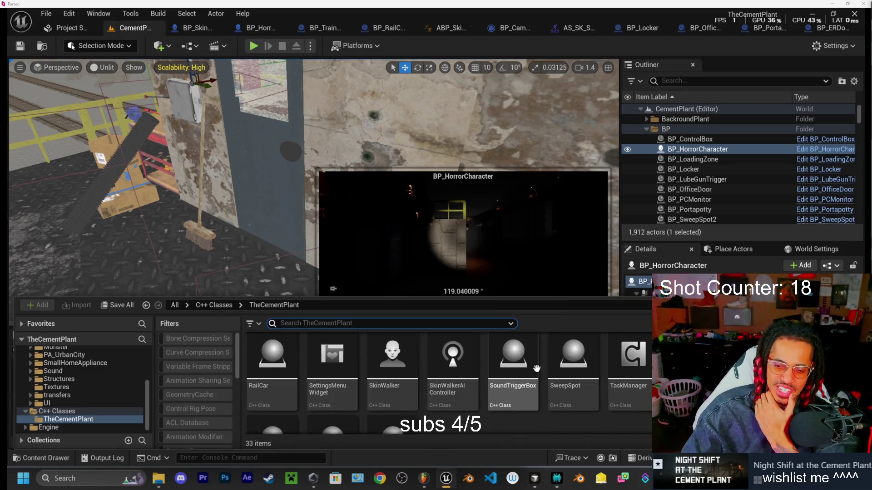
pyautogui.scroll(-1, 546, 384)
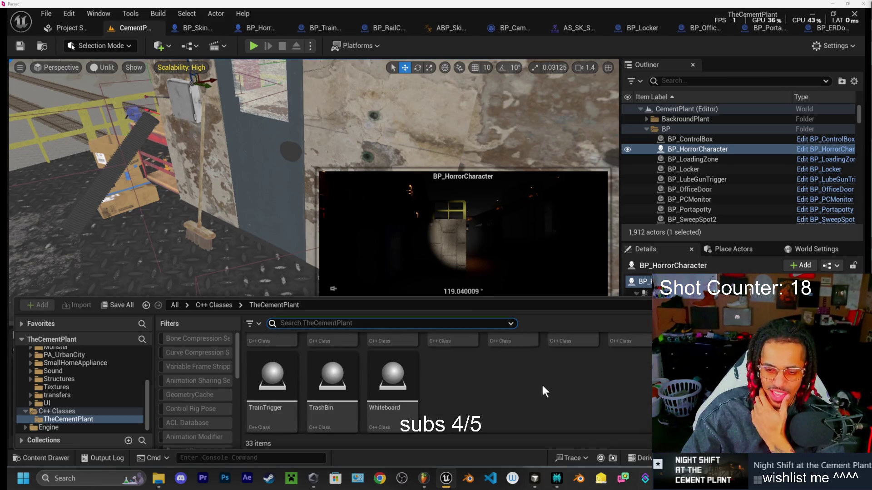
pyautogui.rightClick(520, 374)
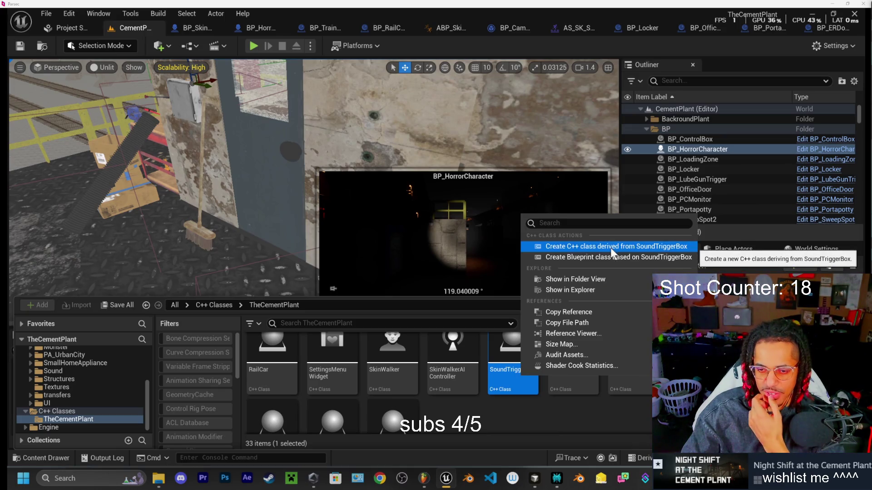
pyautogui.click(601, 258)
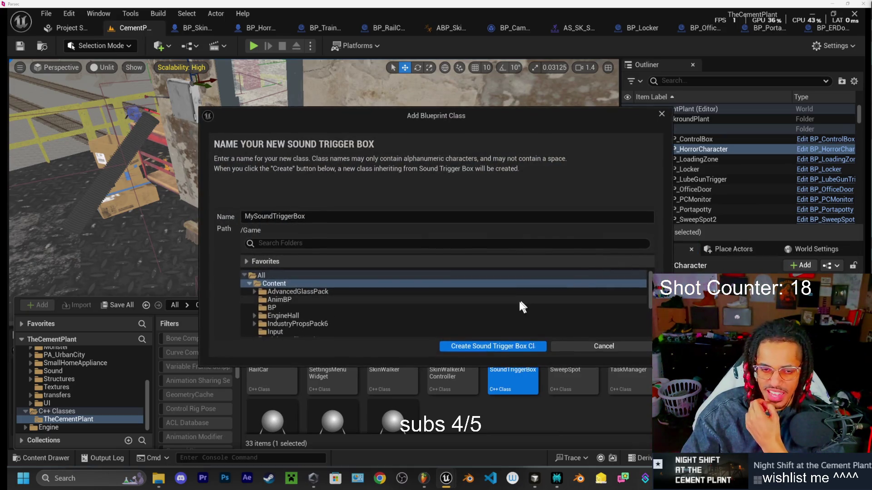
pyautogui.moveTo(257, 216); pyautogui.dragTo(240, 215)
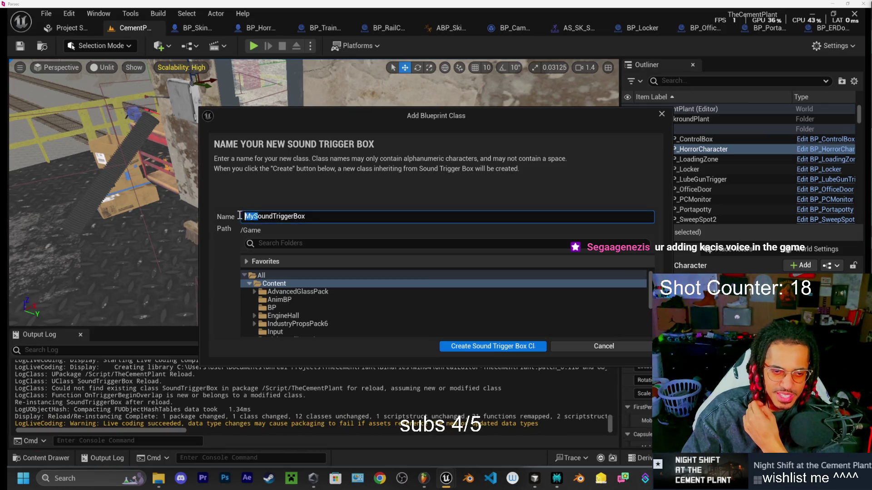
pyautogui.write('BP')
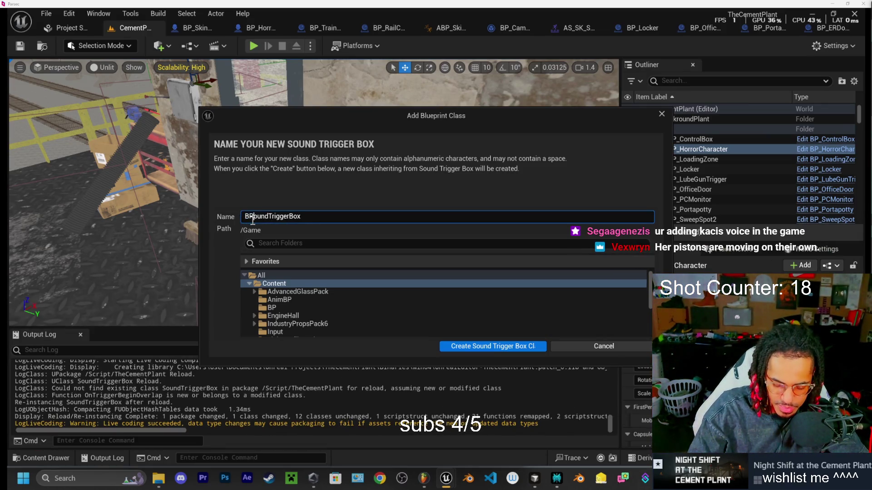
pyautogui.write('_S')
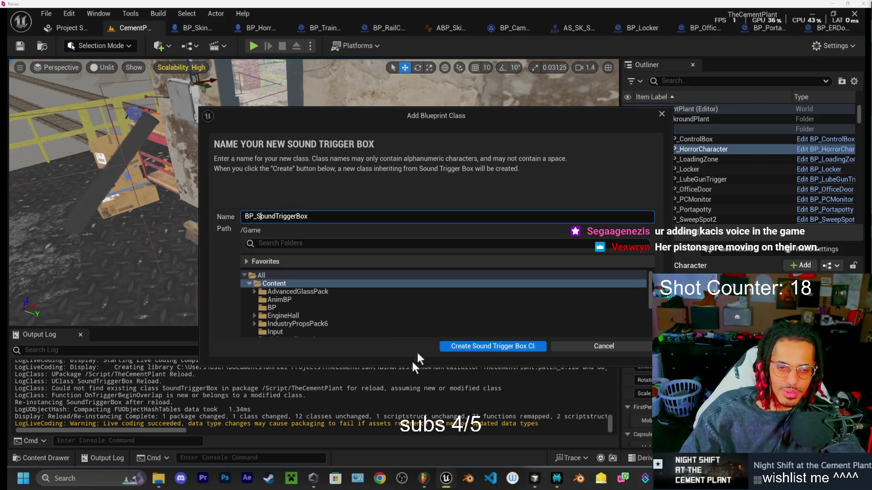
pyautogui.click(486, 347)
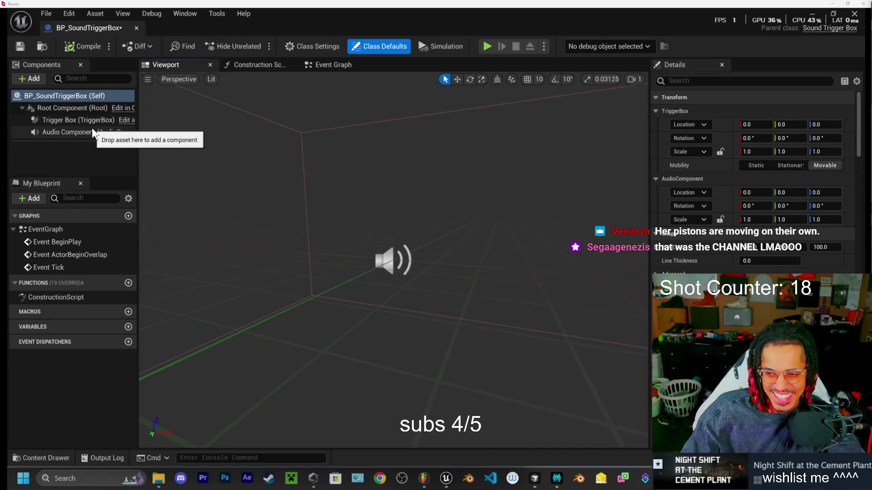
pyautogui.scroll(-5, 421, 218)
pyautogui.moveTo(421, 218)
pyautogui.mouseDown()
pyautogui.moveTo(447, 214)
pyautogui.moveTo(422, 190)
pyautogui.moveTo(386, 200)
pyautogui.moveTo(347, 182)
pyautogui.mouseUp()
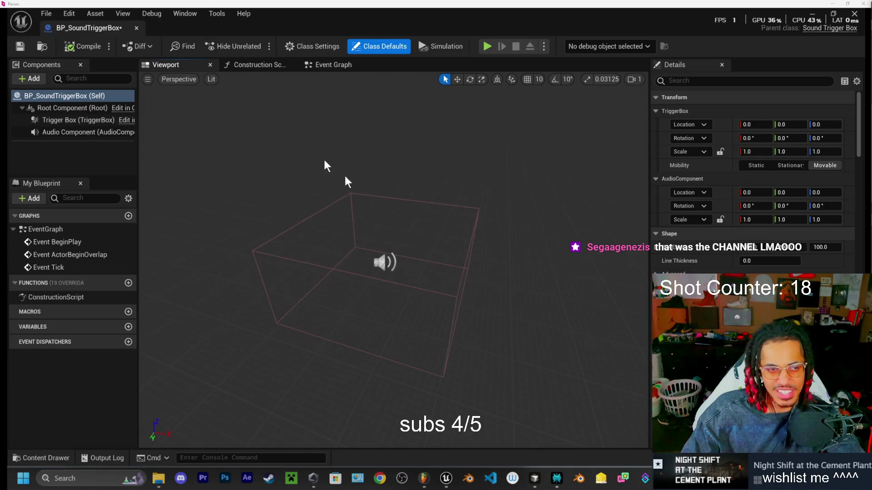
pyautogui.click(135, 28)
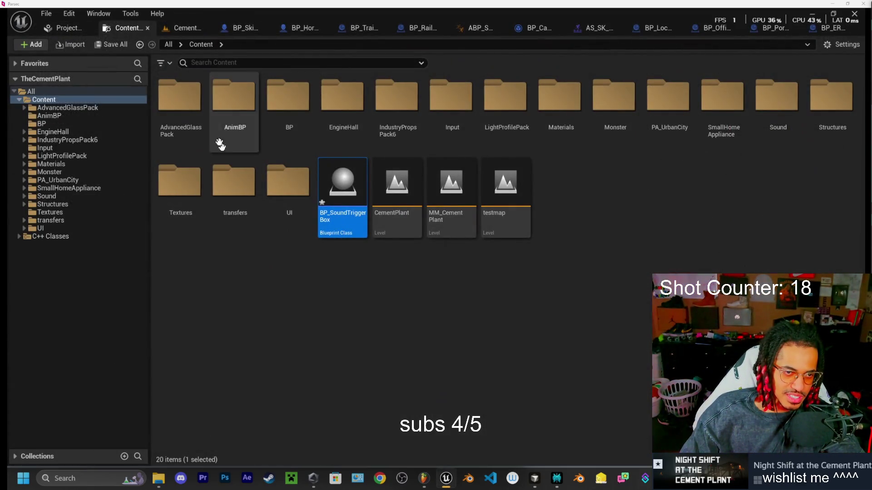
# - From the CementPlant level's Content Drawer, drag BP_SoundTriggerBox into the BP folder and confirm Move Here
pyautogui.click(148, 29)
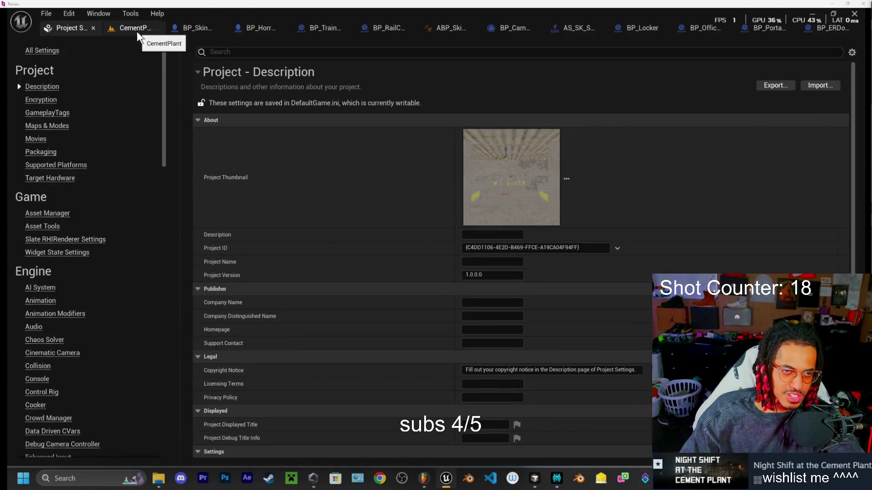
pyautogui.click(137, 30)
pyautogui.click(37, 458)
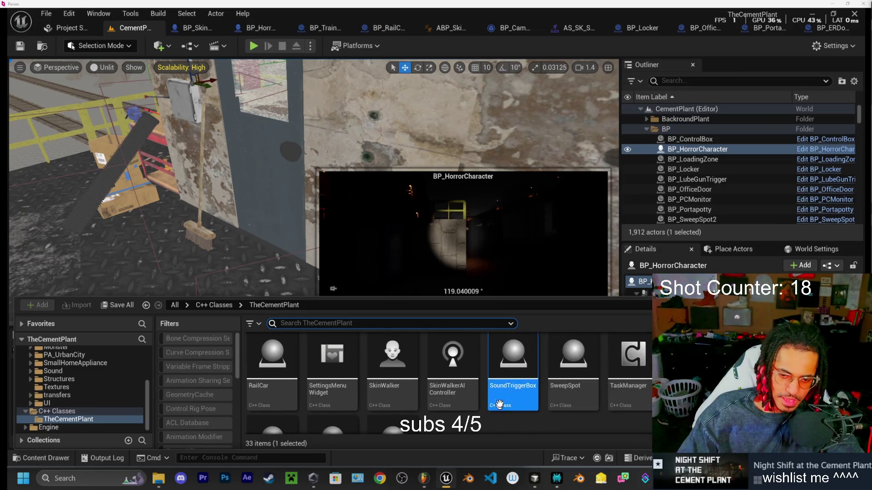
pyautogui.scroll(5, 53, 364)
pyautogui.click(57, 382)
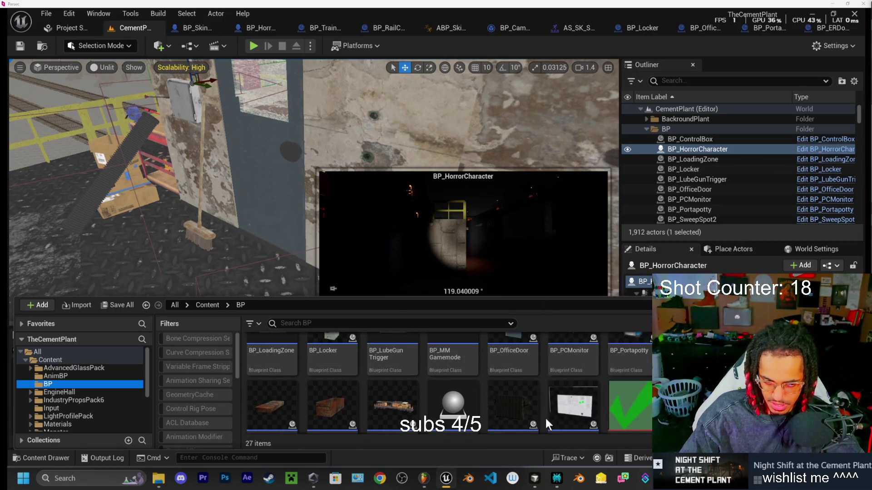
pyautogui.click(51, 360)
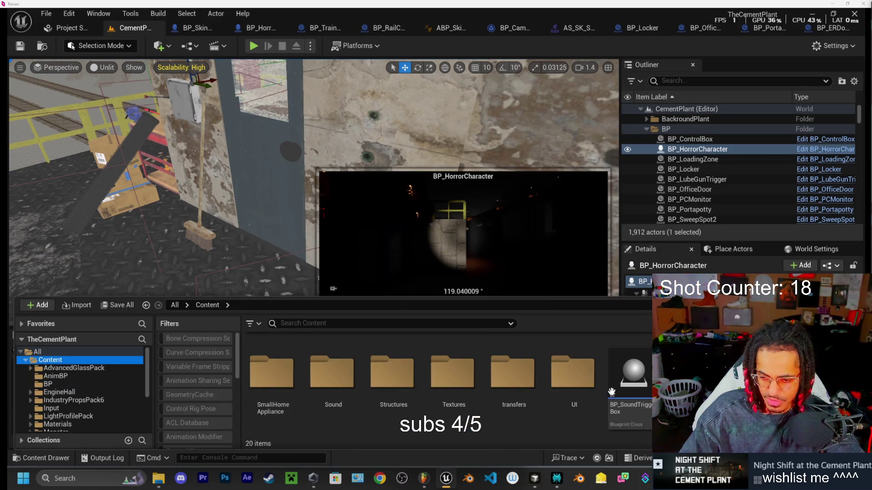
pyautogui.moveTo(644, 380)
pyautogui.mouseDown()
pyautogui.moveTo(175, 408)
pyautogui.moveTo(58, 399)
pyautogui.moveTo(48, 384)
pyautogui.mouseUp()
pyautogui.click(89, 407)
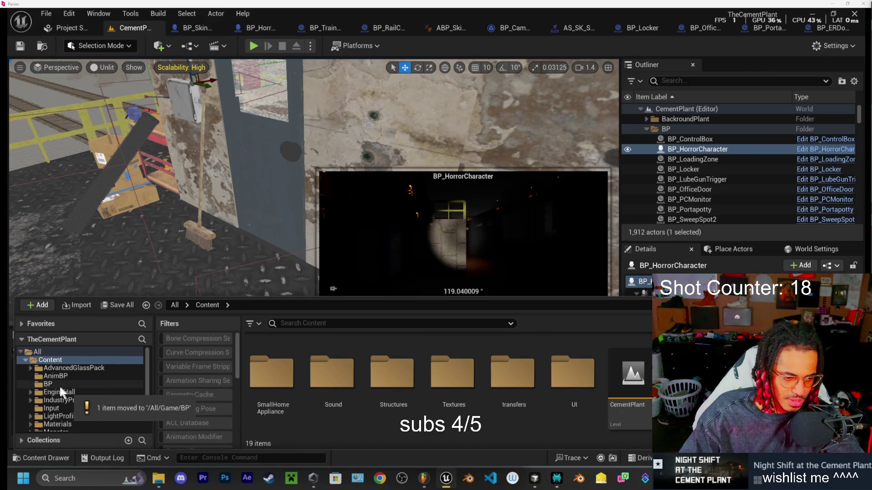
pyautogui.click(54, 384)
pyautogui.scroll(-3, 383, 383)
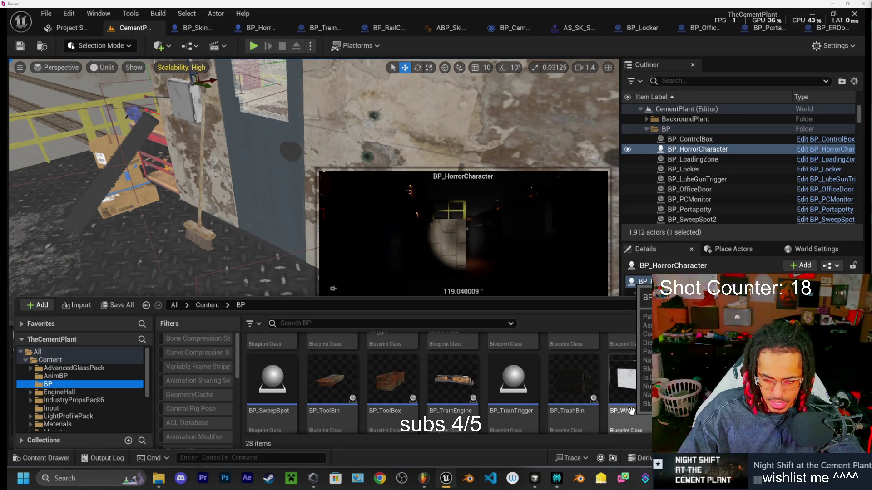
pyautogui.scroll(3, 454, 384)
# - Drop a BP_SoundTriggerBox by the door wall and scale it down to a narrow volume
pyautogui.moveTo(638, 363)
pyautogui.mouseDown()
pyautogui.moveTo(359, 368)
pyautogui.moveTo(245, 247)
pyautogui.mouseUp()
pyautogui.moveTo(311, 181); pyautogui.dragTo(311, 181)
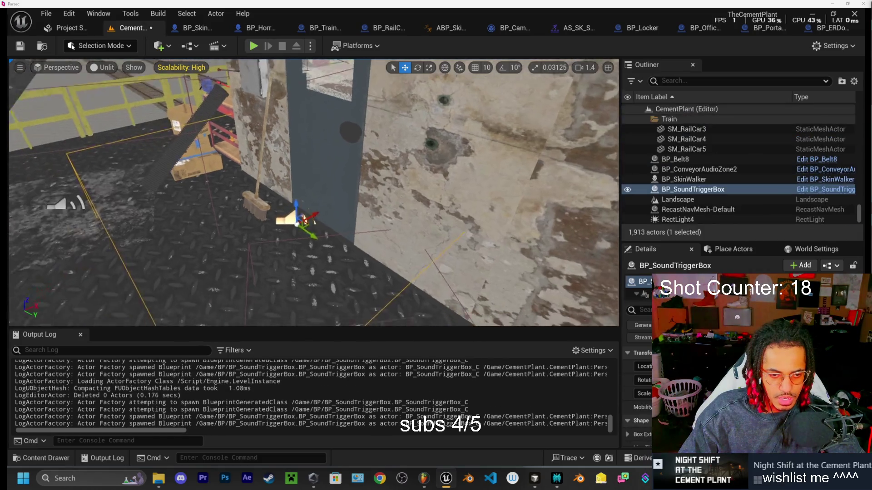
pyautogui.press('e')
pyautogui.press('r')
pyautogui.moveTo(326, 205)
pyautogui.mouseDown()
pyautogui.moveTo(309, 200)
pyautogui.moveTo(325, 208)
pyautogui.moveTo(277, 222)
pyautogui.mouseUp()
pyautogui.press('w')
pyautogui.press('f')
pyautogui.press('e')
pyautogui.press('r')
pyautogui.press('w')
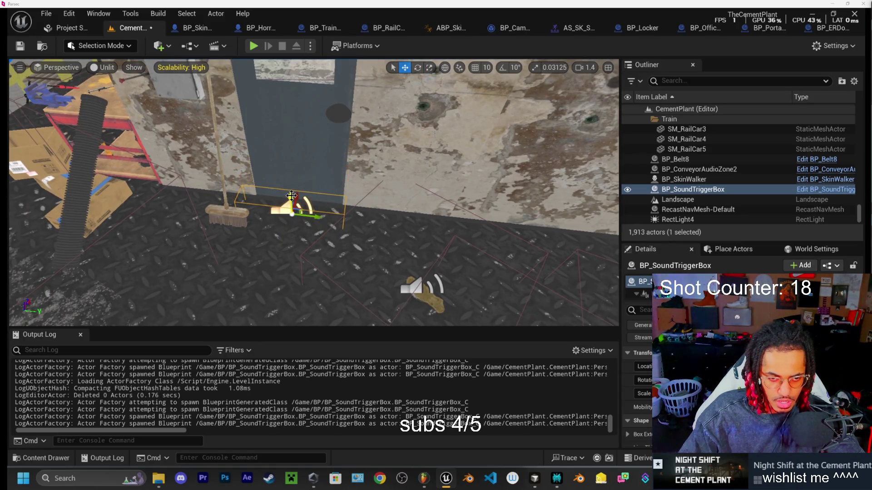
# - Refocus on the trigger, shrink its box further, and fly the view back to the door wall
pyautogui.moveTo(321, 151)
pyautogui.mouseDown()
pyautogui.moveTo(307, 140)
pyautogui.moveTo(318, 180)
pyautogui.mouseUp()
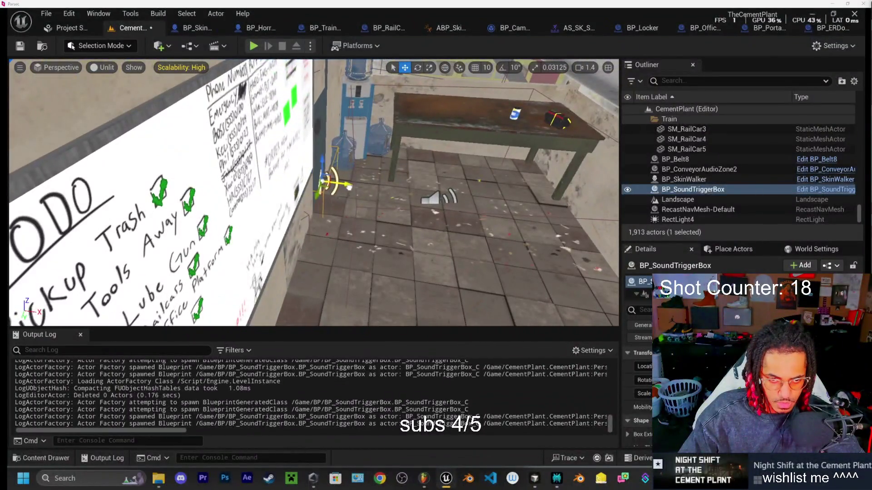
pyautogui.press('f')
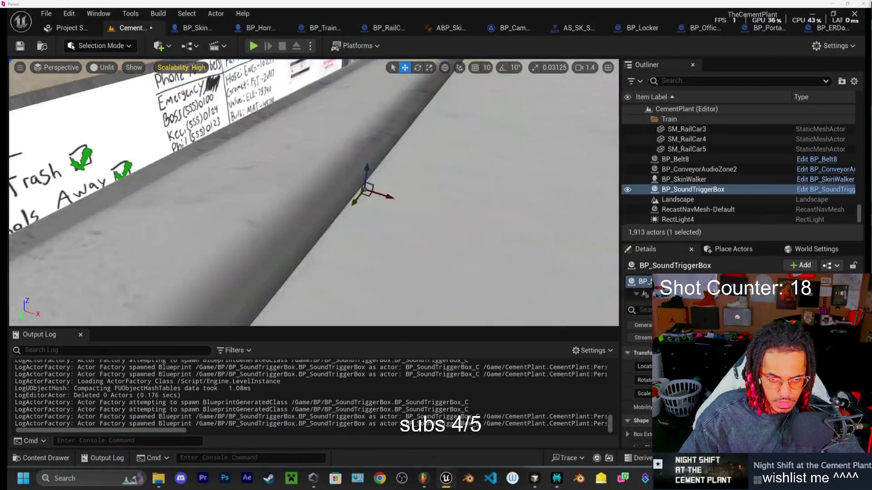
pyautogui.press('r')
pyautogui.moveTo(302, 213); pyautogui.dragTo(279, 213)
pyautogui.press('w')
pyautogui.moveTo(313, 127); pyautogui.dragTo(272, 127)
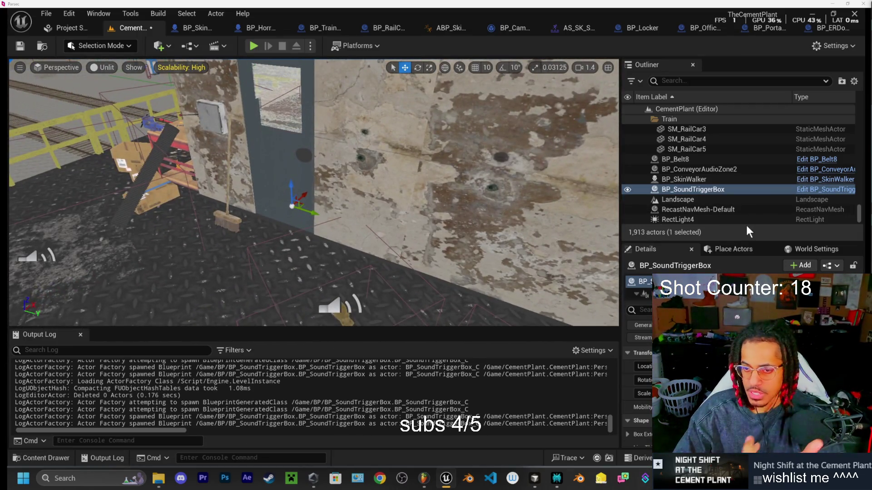
pyautogui.scroll(-3, 744, 363)
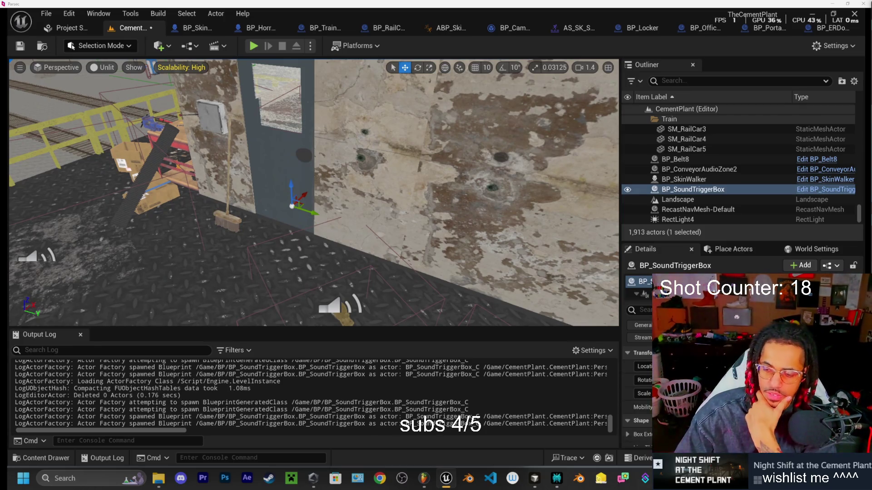
pyautogui.scroll(-2, 745, 363)
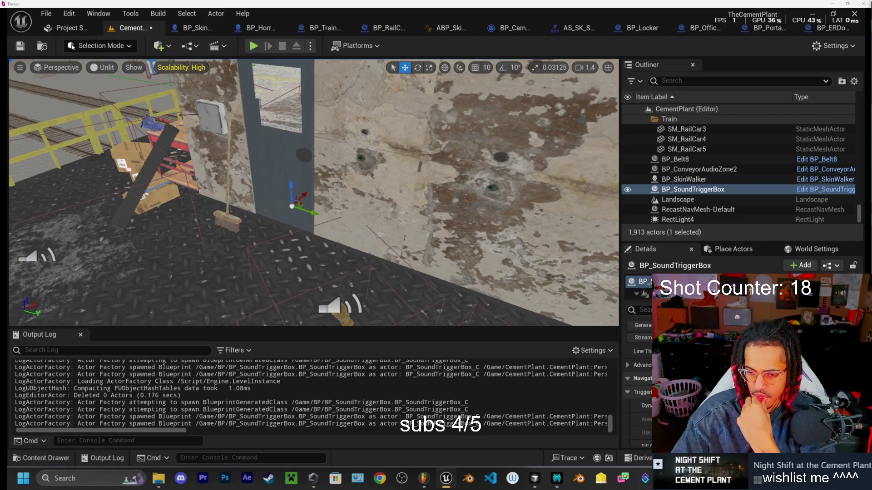
pyautogui.scroll(-2, 744, 363)
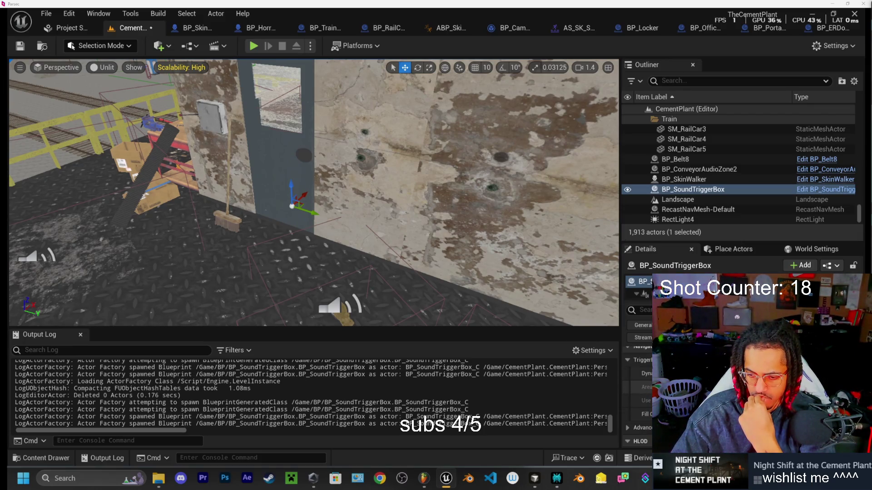
pyautogui.hotkey('alt', 'Tab')
pyautogui.hotkey('alt', 'Tab')
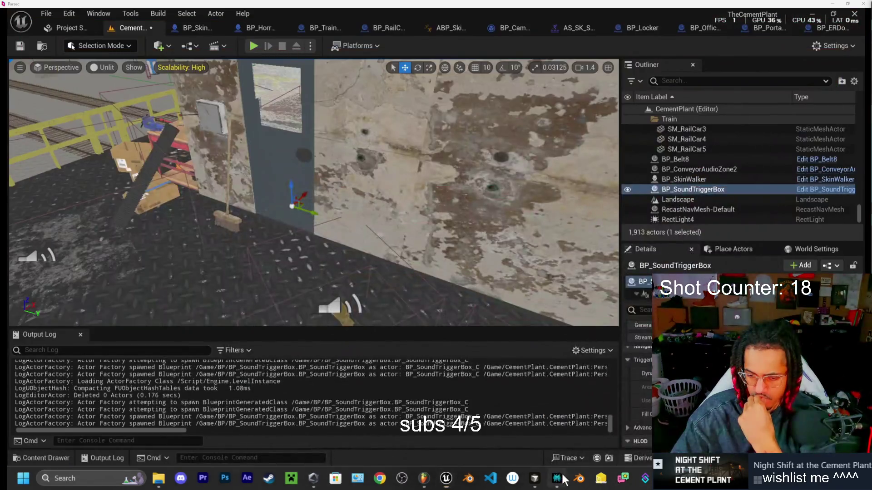
# - Ask Perplexity whether only the horror character class can trigger the sound box
pyautogui.click(554, 480)
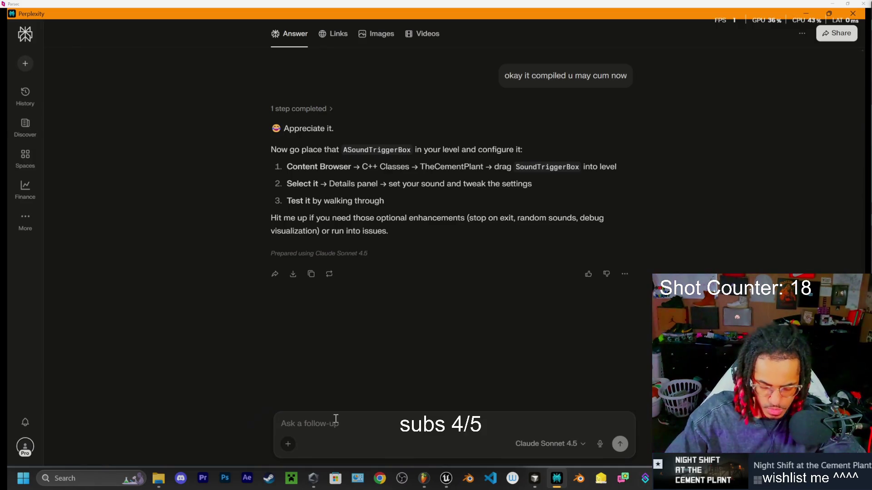
pyautogui.write('just so we are clean')
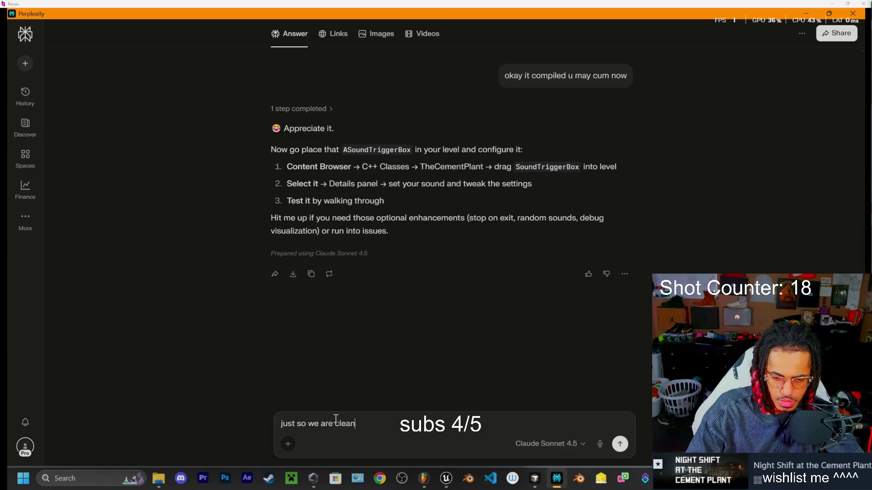
pyautogui.write('or')
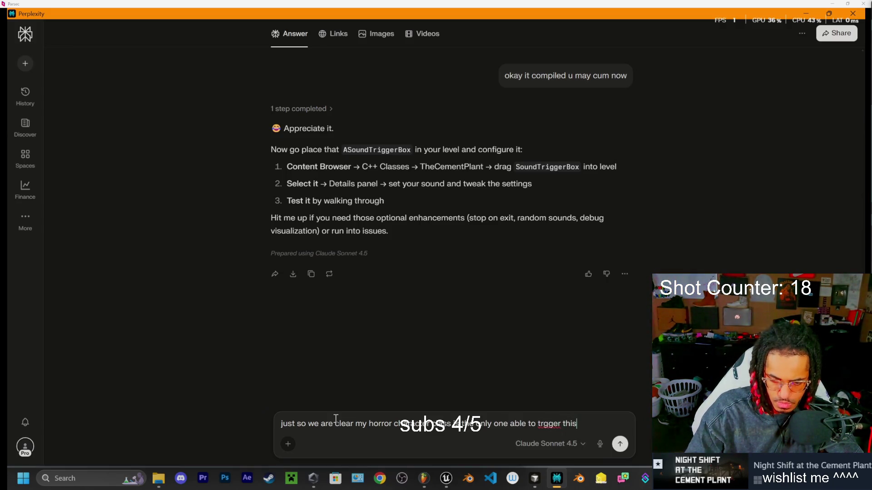
pyautogui.write('?')
pyautogui.press('Return')
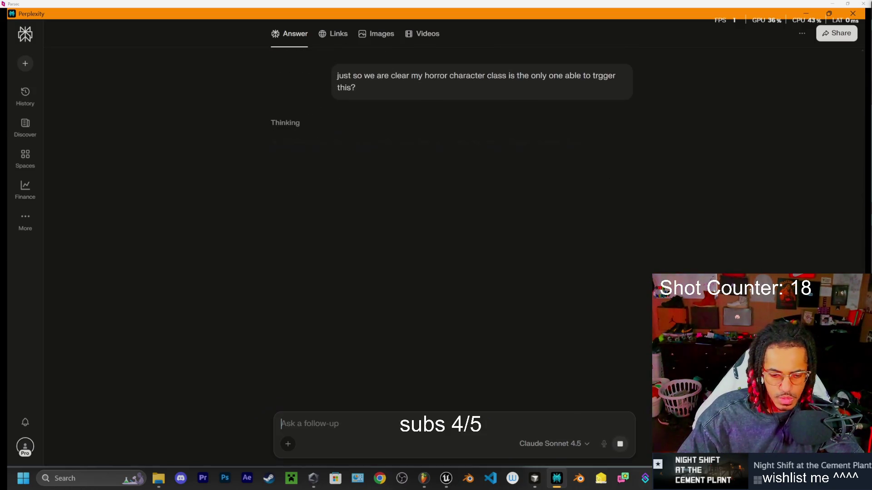
pyautogui.click(534, 478)
pyautogui.scroll(-2, 46, 190)
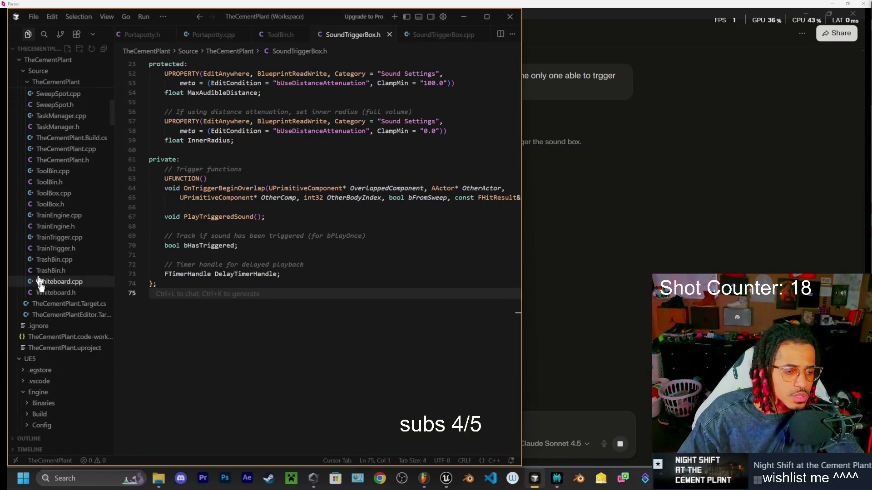
# - Open HorrorCharacter.cpp from the Explorer, select all its code, and return to Perplexity's reply
pyautogui.scroll(8, 59, 293)
pyautogui.scroll(10, 59, 293)
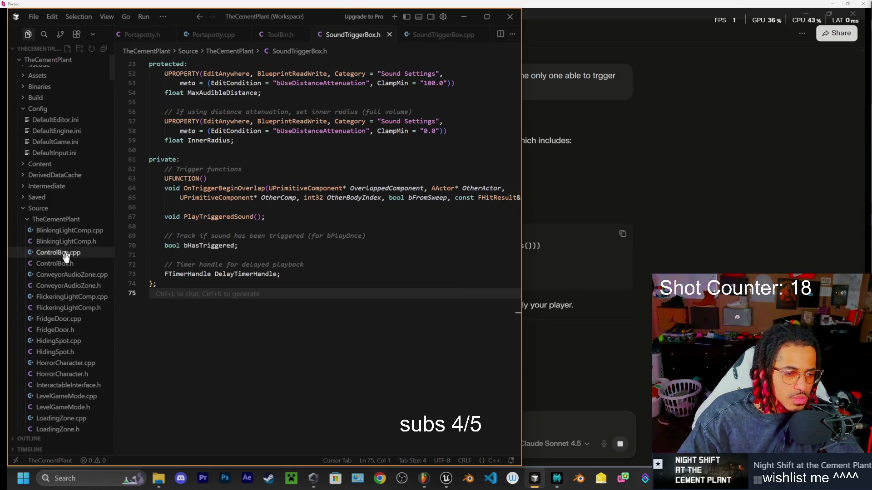
pyautogui.scroll(-2, 71, 317)
pyautogui.scroll(-9, 73, 349)
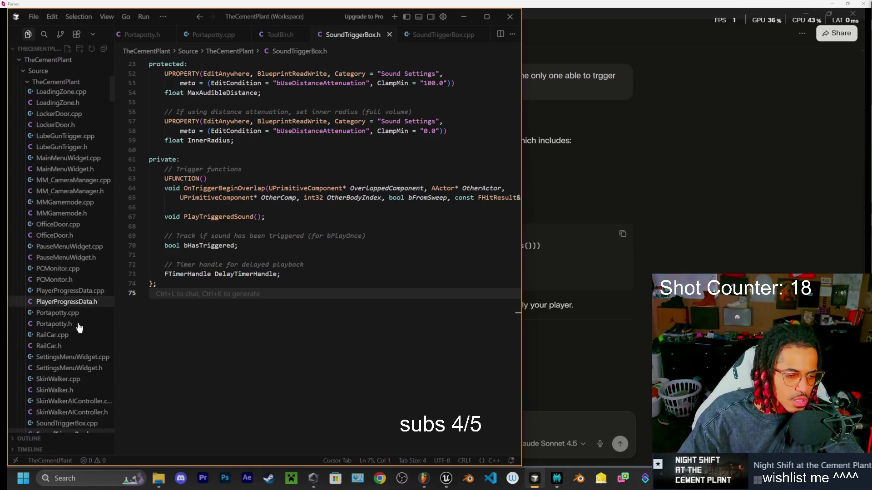
pyautogui.scroll(-3, 72, 343)
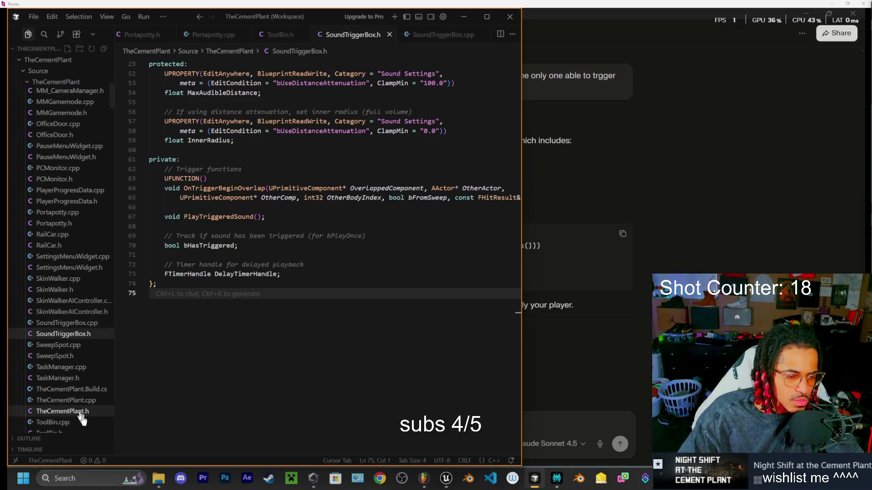
pyautogui.scroll(-3, 80, 409)
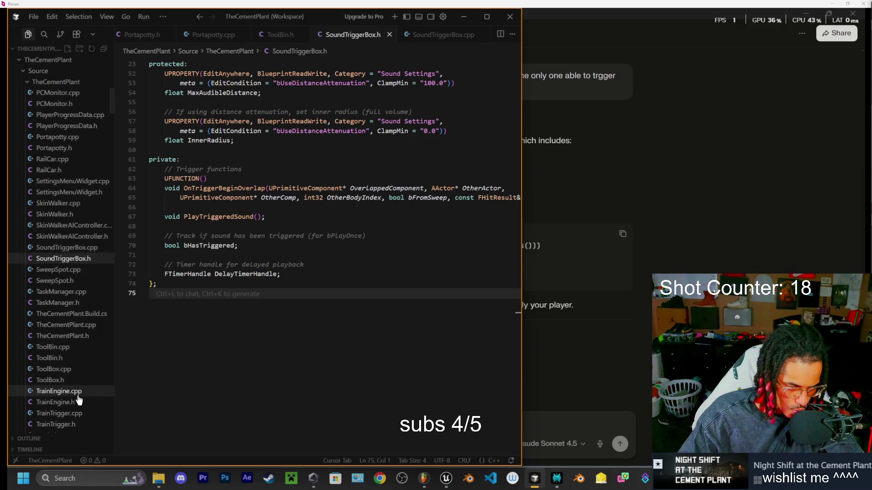
pyautogui.scroll(2, 76, 289)
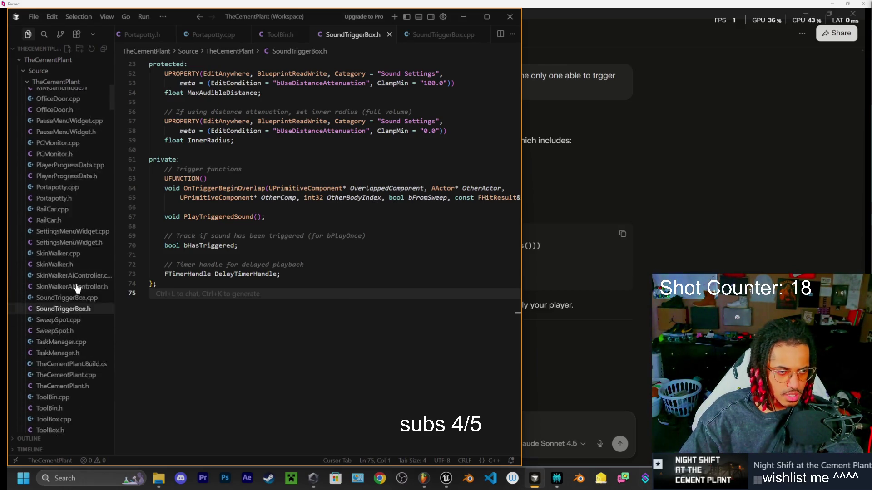
pyautogui.scroll(5, 76, 288)
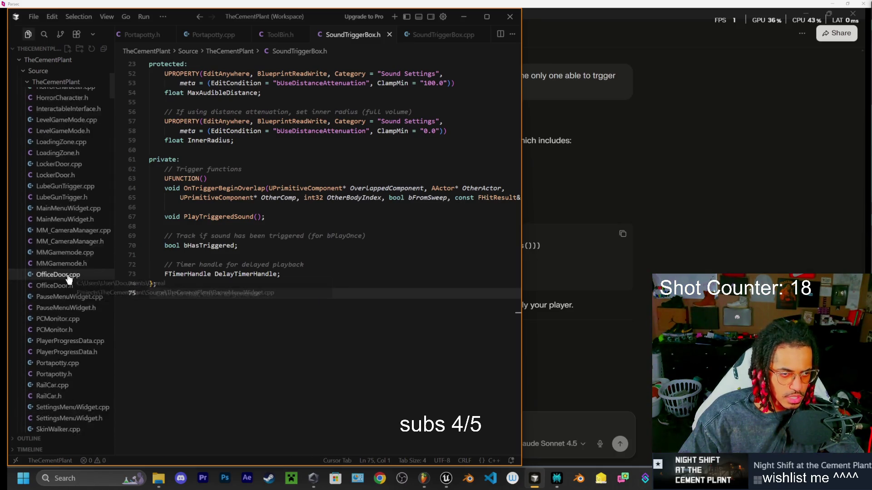
pyautogui.scroll(7, 68, 277)
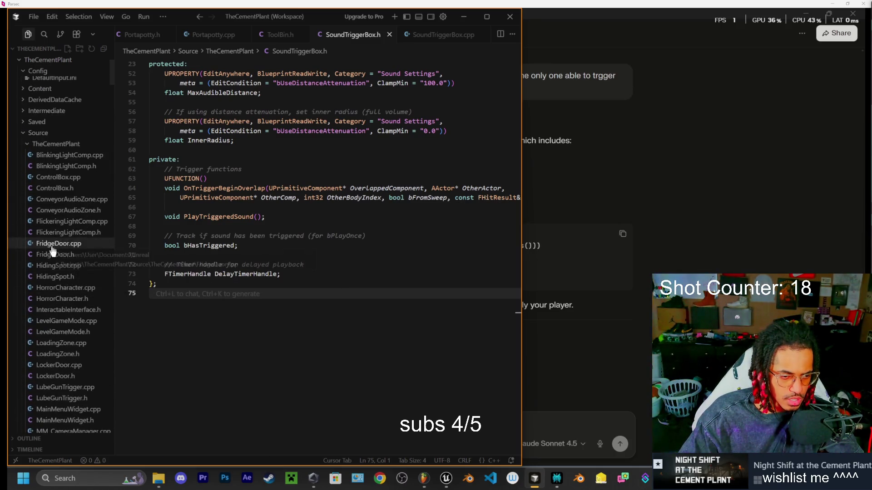
pyautogui.click(59, 288)
pyautogui.hotkey('ctrl', 'a')
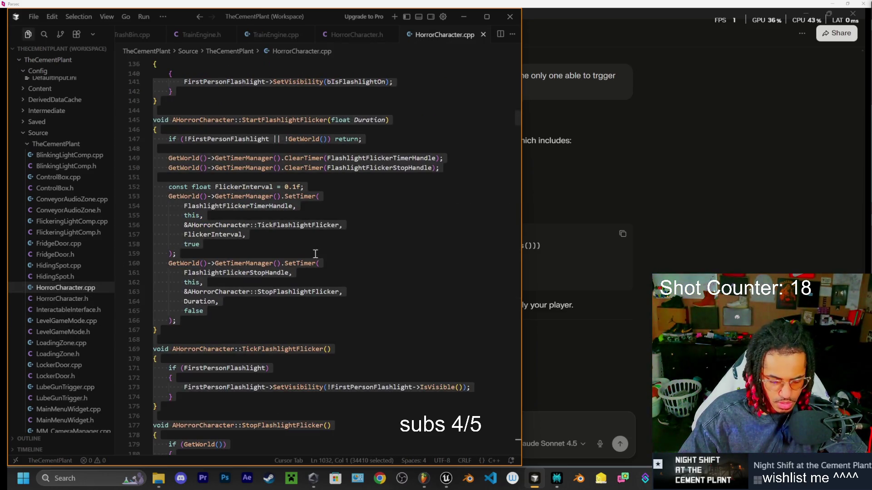
pyautogui.click(623, 383)
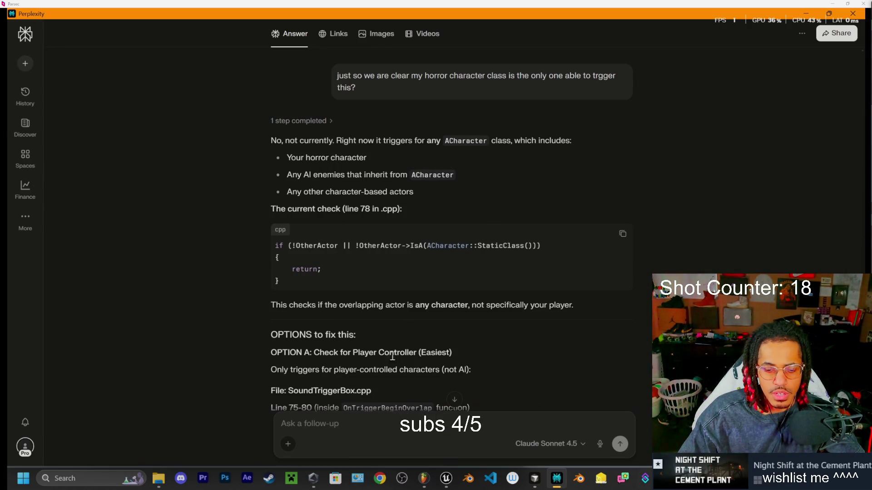
# - Send the HorrorCharacter.cpp code to Perplexity and copy the suggested HorrorCharacter.h include line
pyautogui.hotkey('ctrl', 'v')
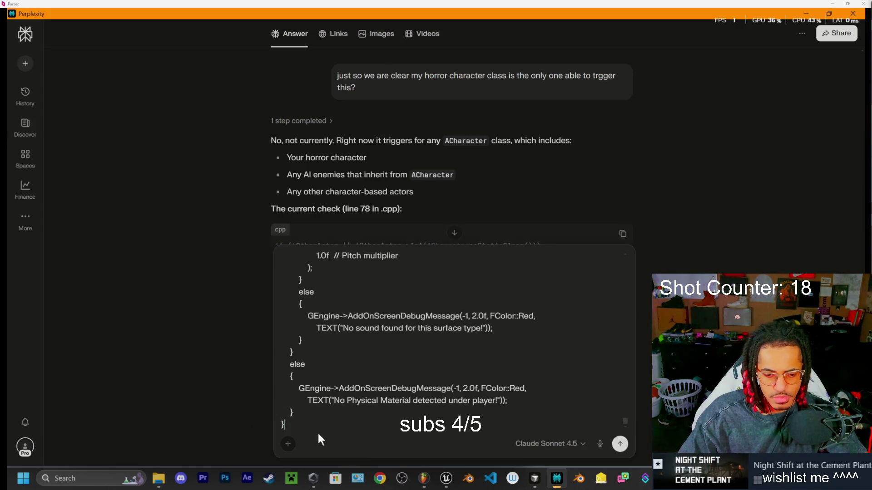
pyautogui.press('Return')
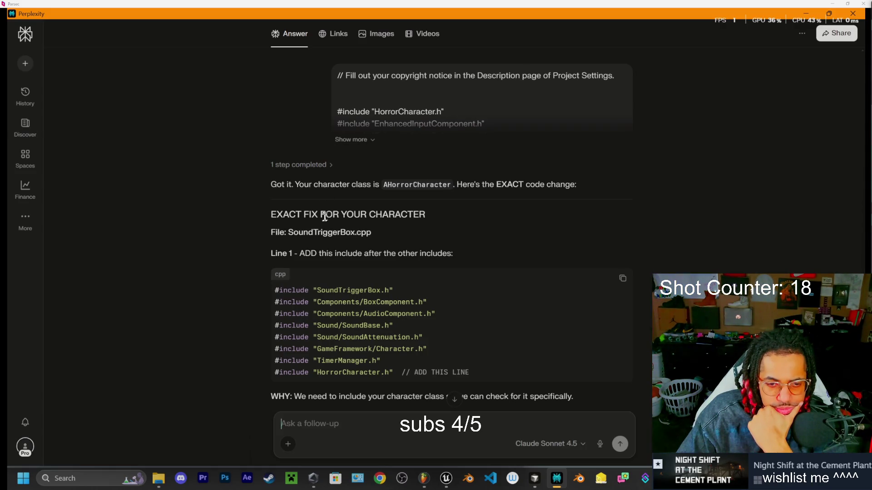
pyautogui.scroll(-1, 327, 225)
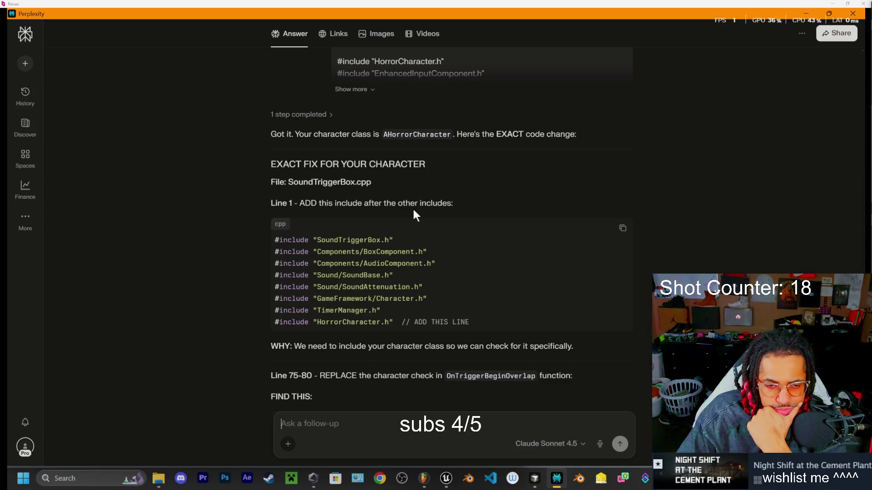
pyautogui.scroll(-1, 413, 213)
pyautogui.moveTo(394, 271)
pyautogui.mouseDown()
pyautogui.moveTo(252, 271)
pyautogui.moveTo(313, 272)
pyautogui.mouseUp()
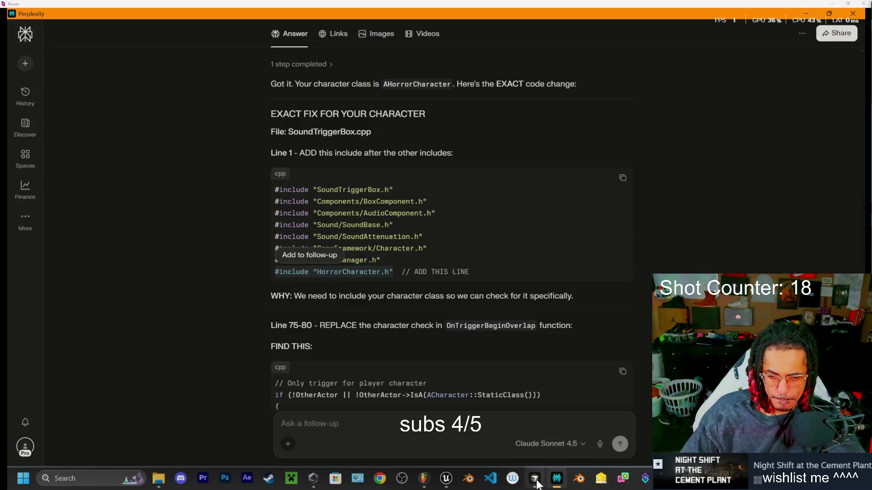
pyautogui.moveTo(536, 480)
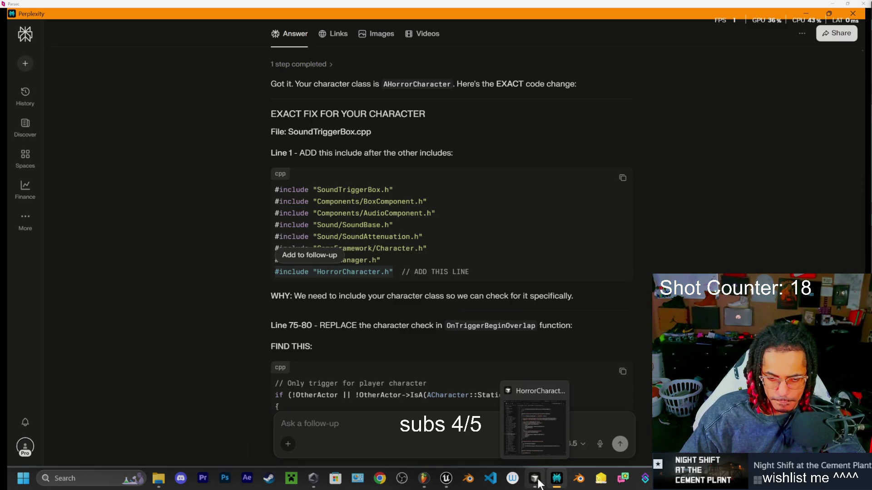
pyautogui.scroll(-2, 344, 296)
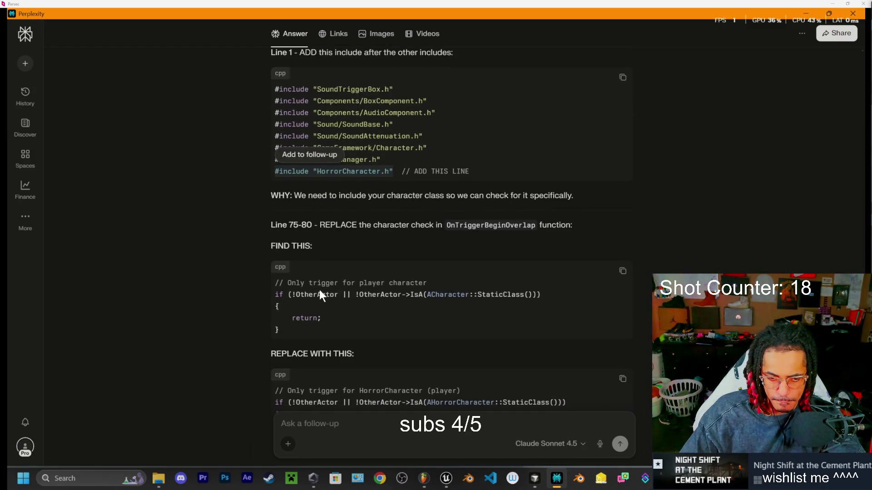
pyautogui.click(537, 480)
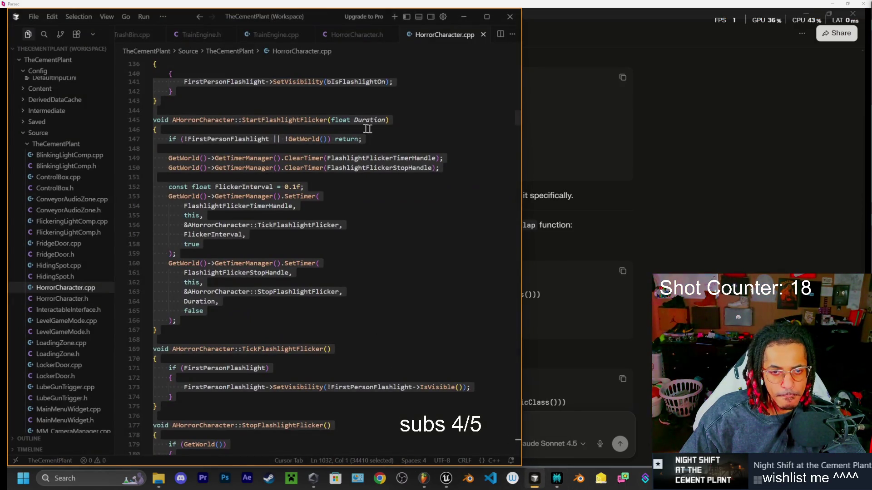
# - Add #include "HorrorCharacter.h" as line 12 of SoundTriggerBox.cpp
pyautogui.click(367, 129)
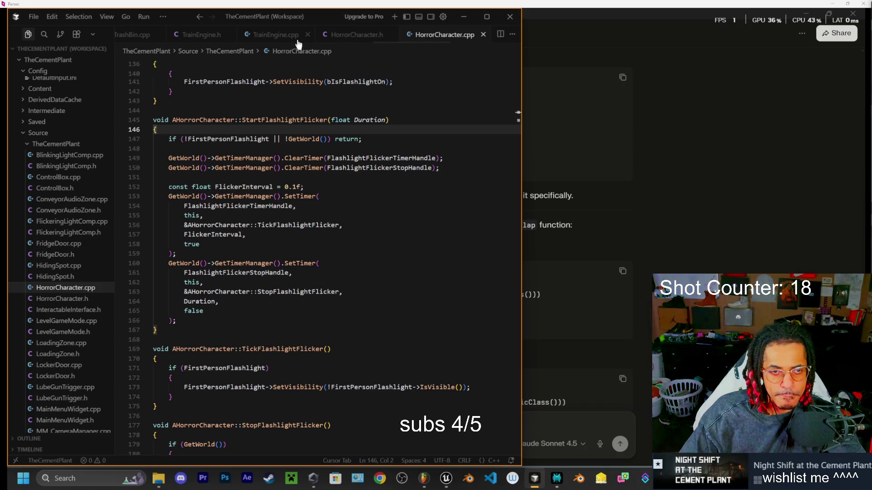
pyautogui.scroll(3, 204, 36)
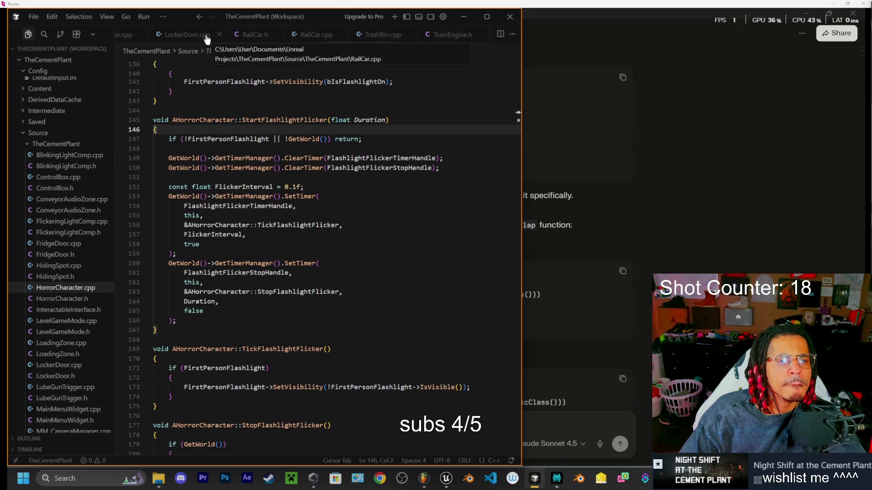
pyautogui.scroll(-3, 207, 36)
pyautogui.scroll(-3, 206, 35)
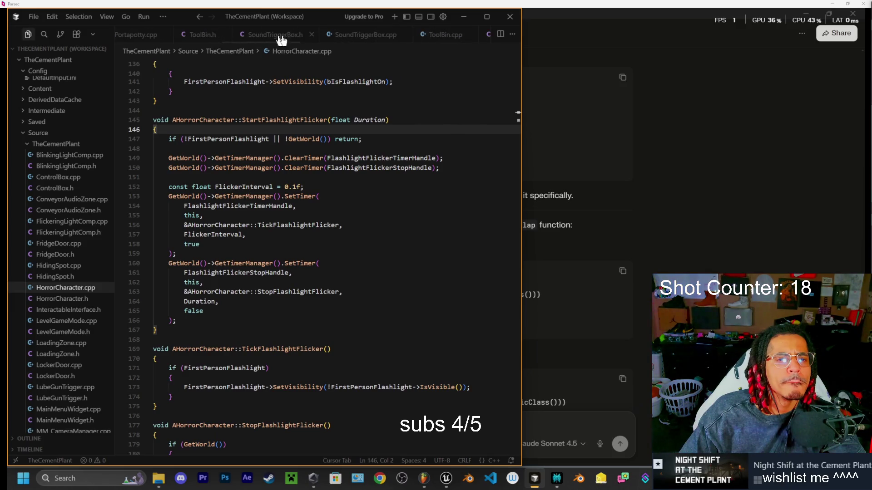
pyautogui.click(323, 35)
pyautogui.scroll(8, 273, 113)
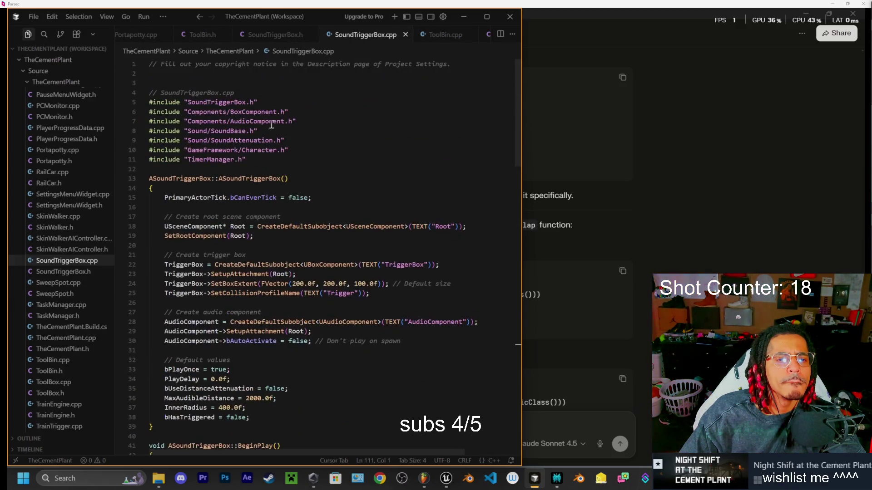
pyautogui.click(254, 159)
pyautogui.press('Return')
pyautogui.press('Tab')
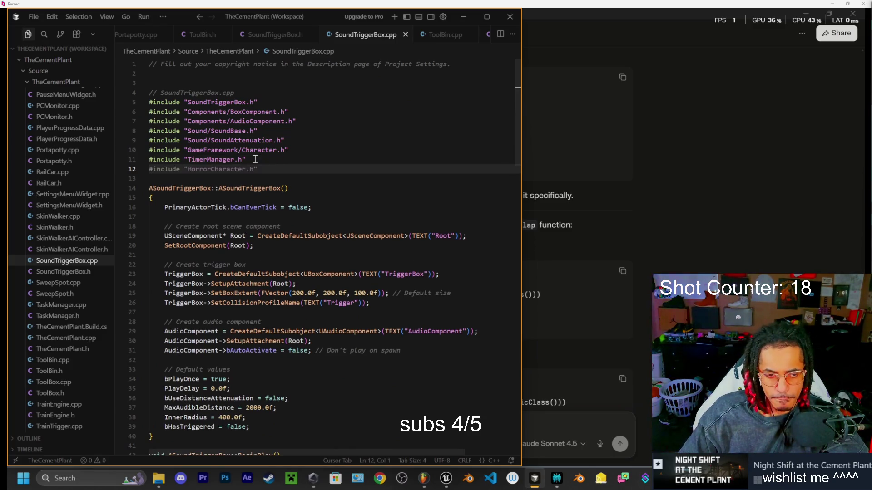
pyautogui.click(689, 207)
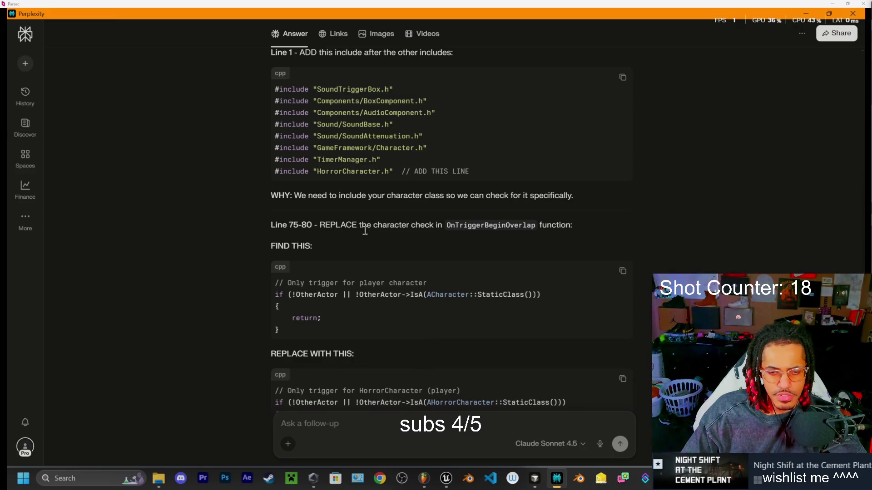
pyautogui.scroll(-2, 324, 222)
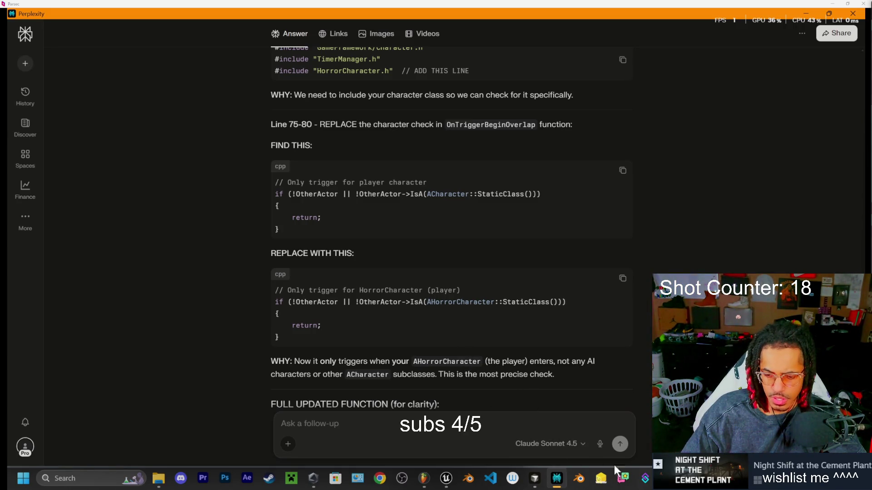
# - Find the ACharacter overlap check and change line 80 to test AHorrorCharacter
pyautogui.click(534, 478)
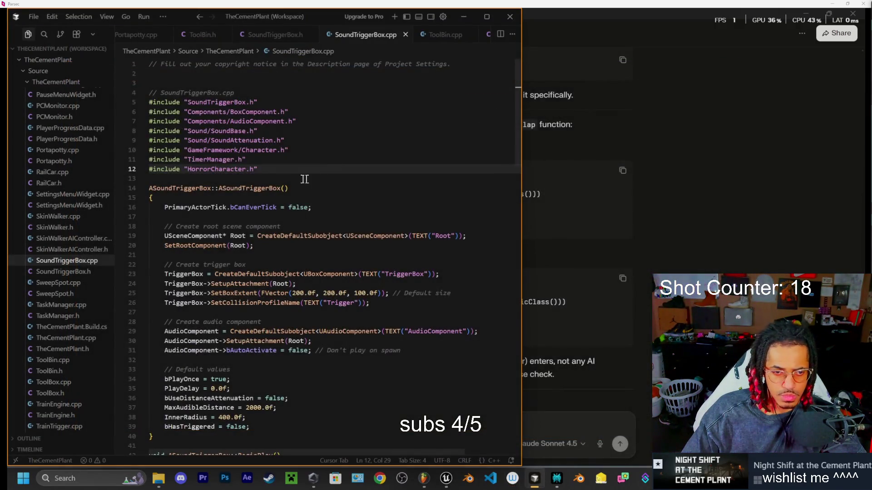
pyautogui.hotkey('ctrl', 'f')
pyautogui.write('AChar')
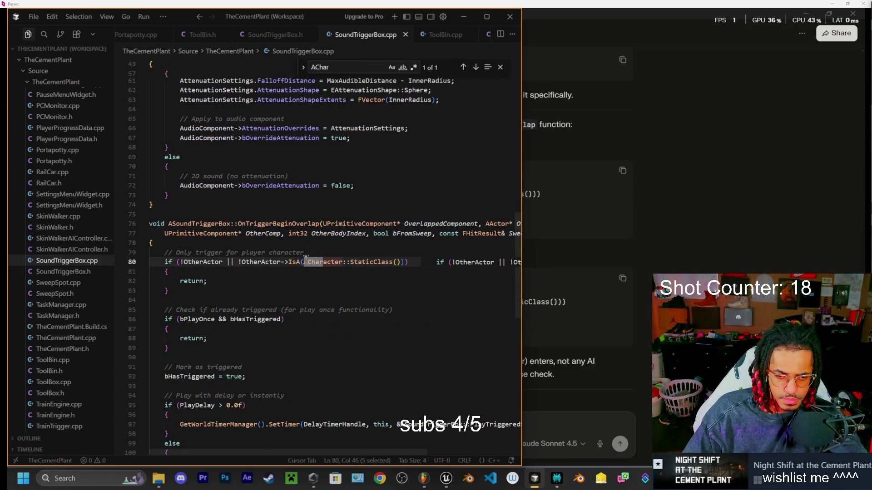
pyautogui.press('Tab')
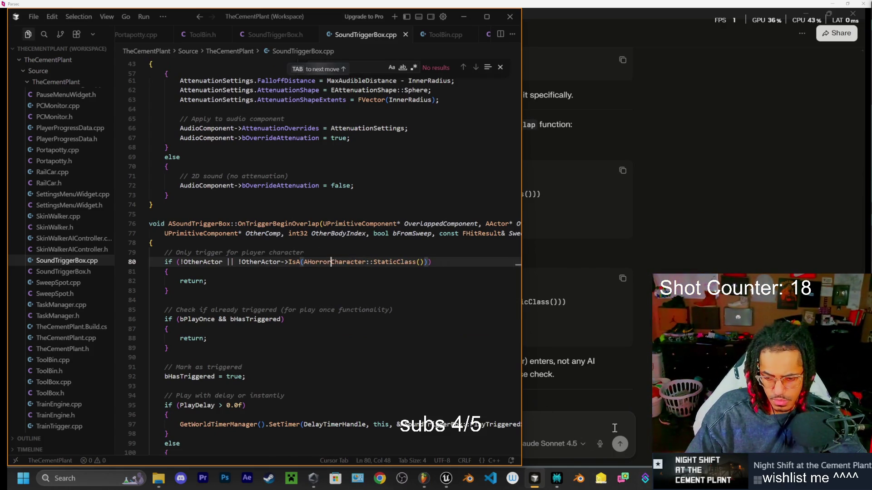
pyautogui.hotkey('alt', 'Tab')
pyautogui.scroll(-2, 489, 273)
pyautogui.scroll(-1, 356, 270)
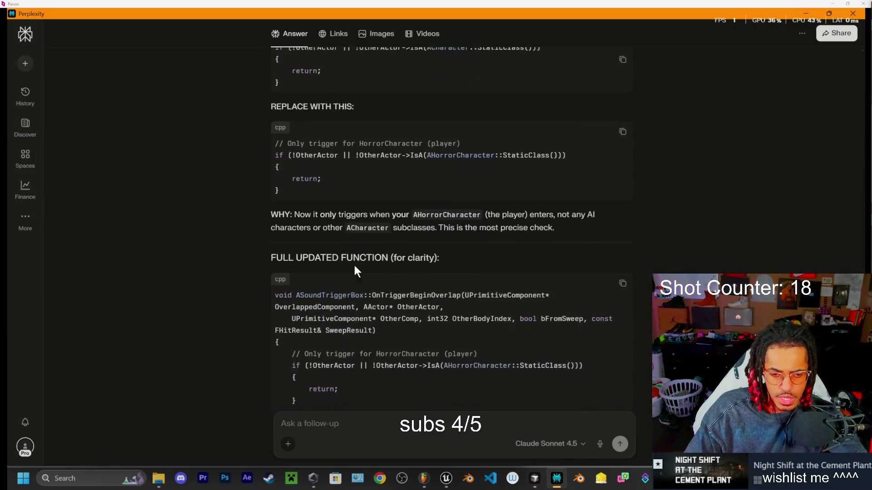
pyautogui.scroll(-2, 363, 268)
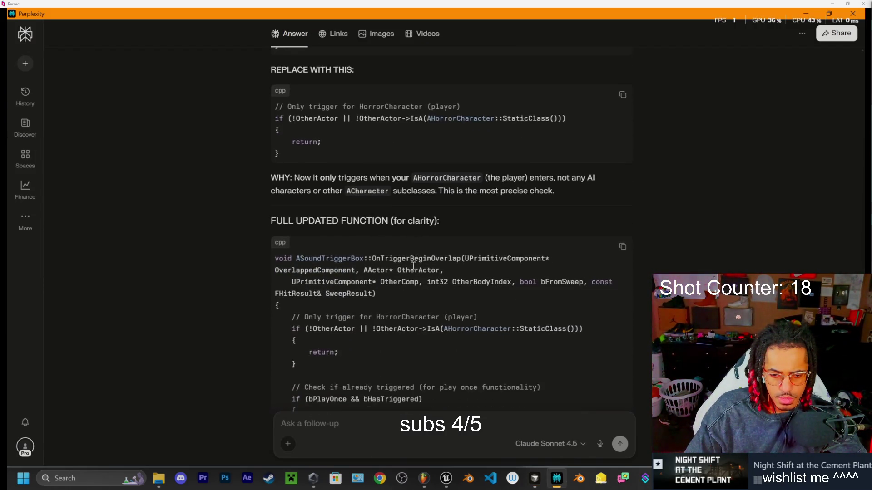
pyautogui.scroll(-6, 413, 286)
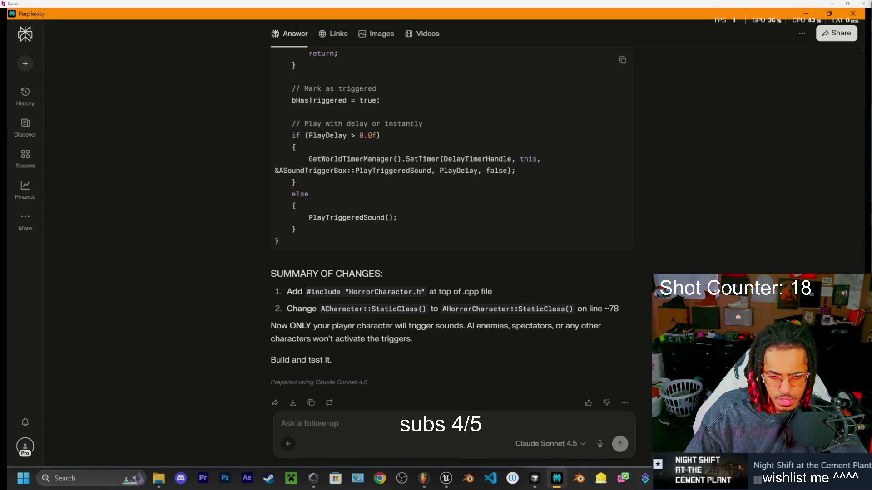
# - Ask Perplexity how to make the trigger play once, add a cooldown, or customize it otherwise
pyautogui.click(357, 426)
pyautogui.write('h')
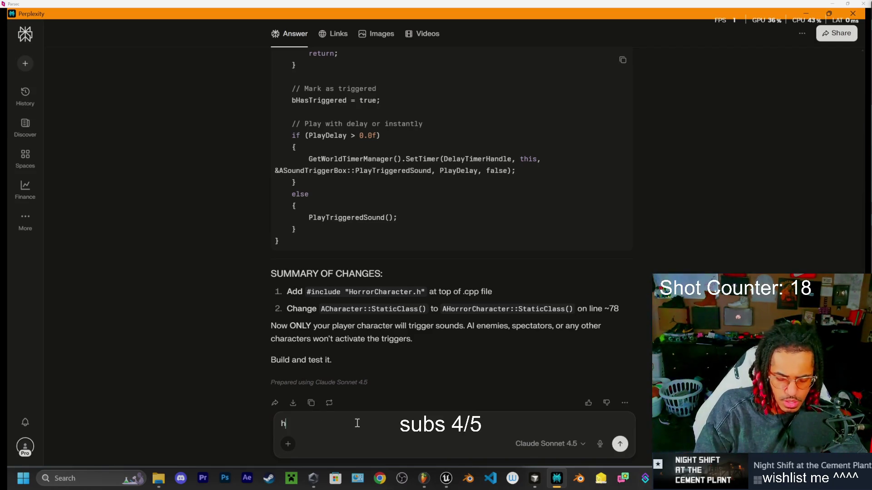
pyautogui.write('ow do icus')
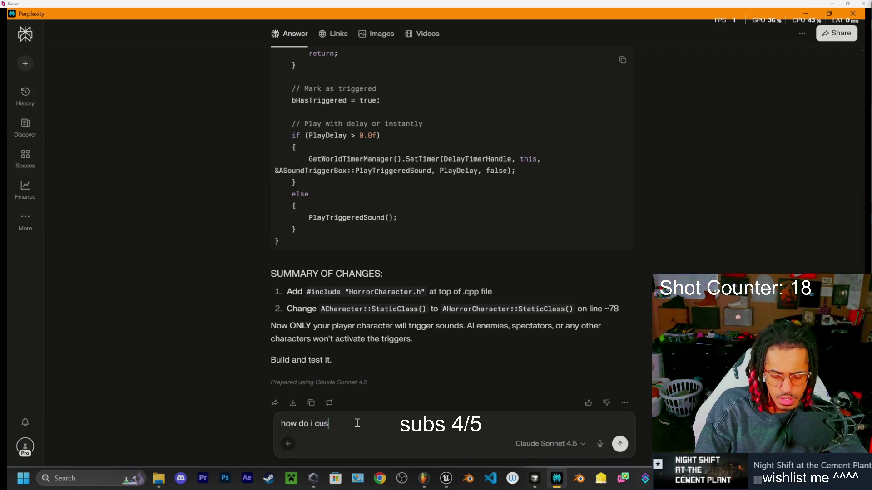
pyautogui.write('tomixze')
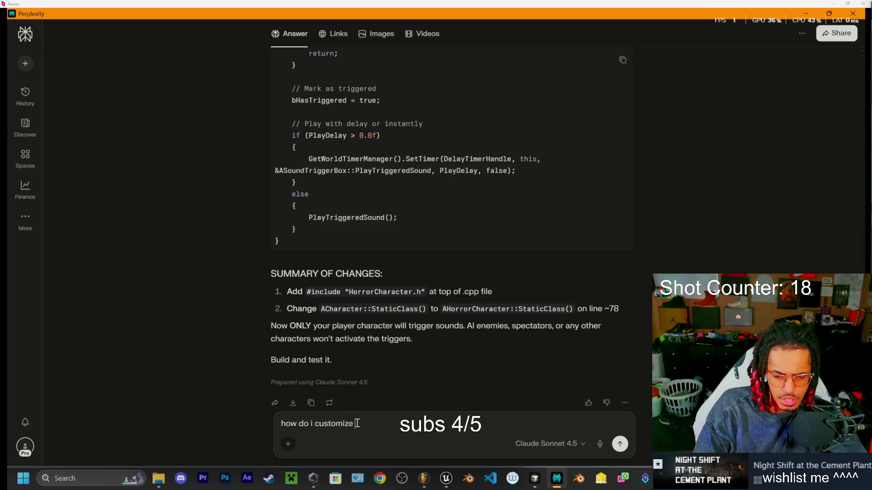
pyautogui.write('to')
pyautogui.write(' be either')
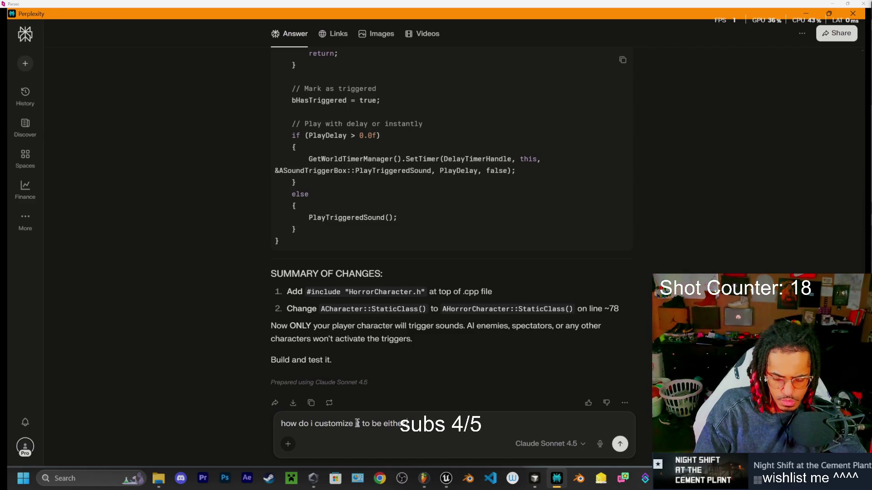
pyautogui.write('al')
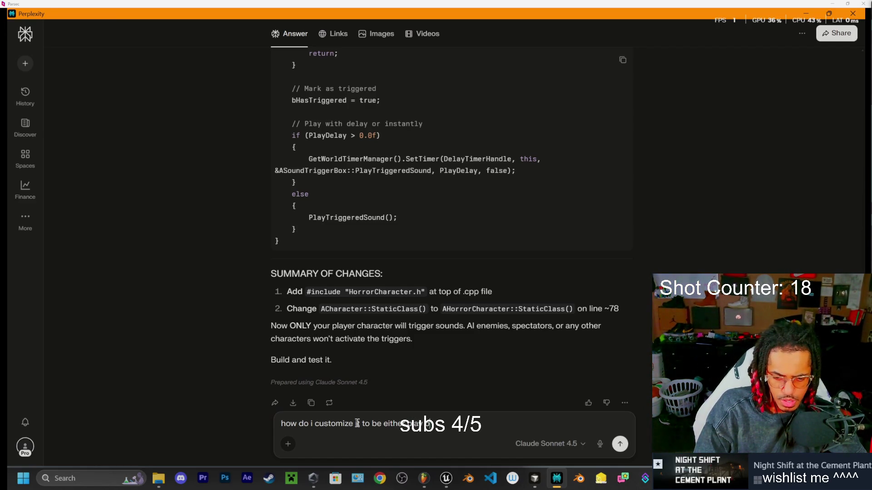
pyautogui.write('ol down')
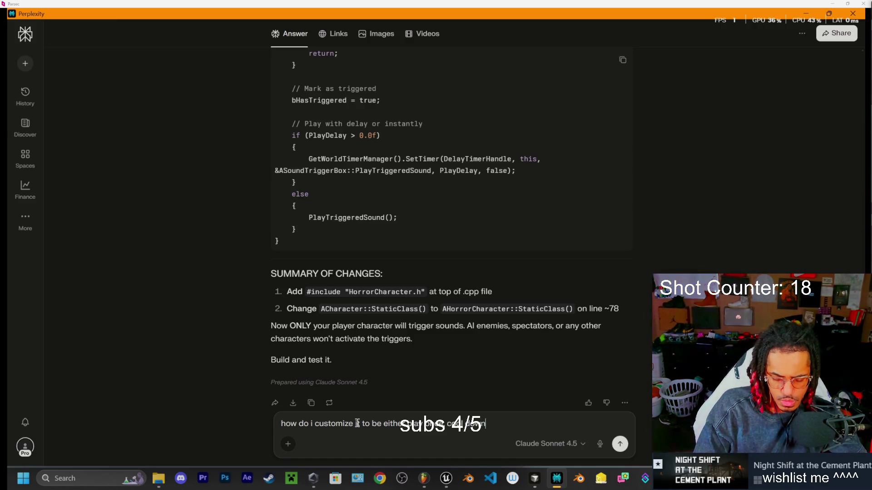
pyautogui.write(', or what teh')
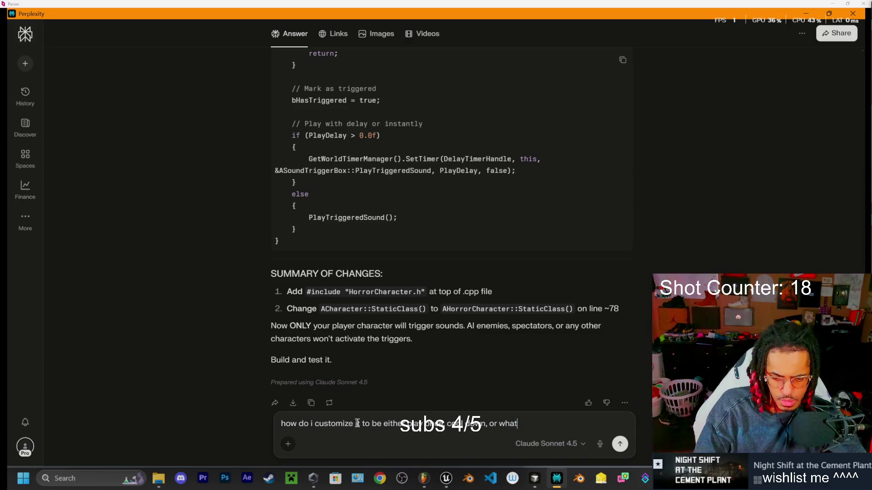
pyautogui.press('BackSpace')
pyautogui.press('BackSpace')
pyautogui.write('he t')
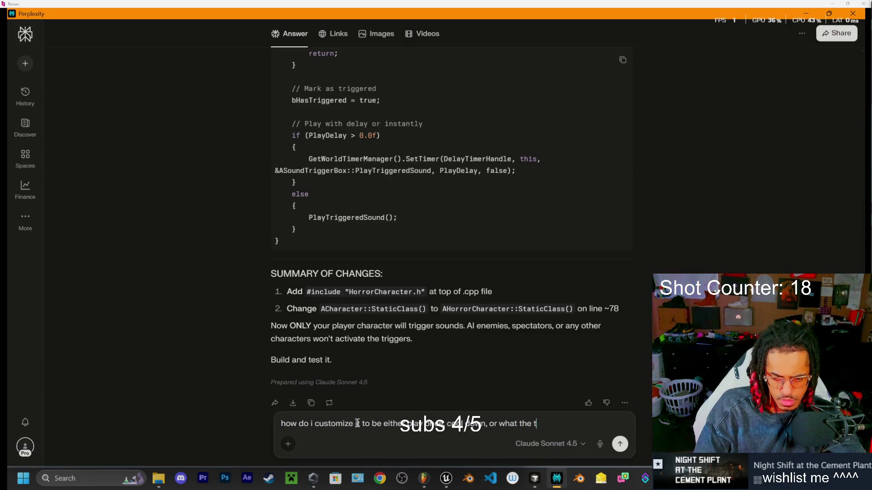
pyautogui.press('BackSpace')
pyautogui.write('other o')
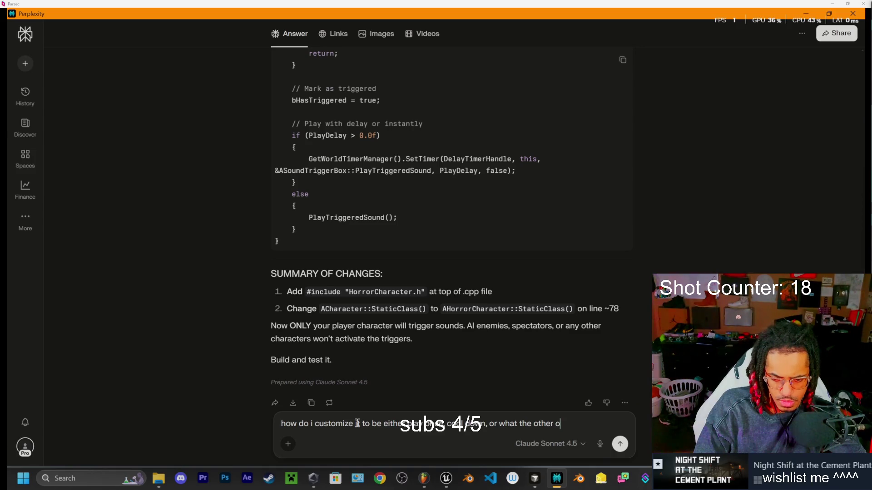
pyautogui.write('ptions for cust')
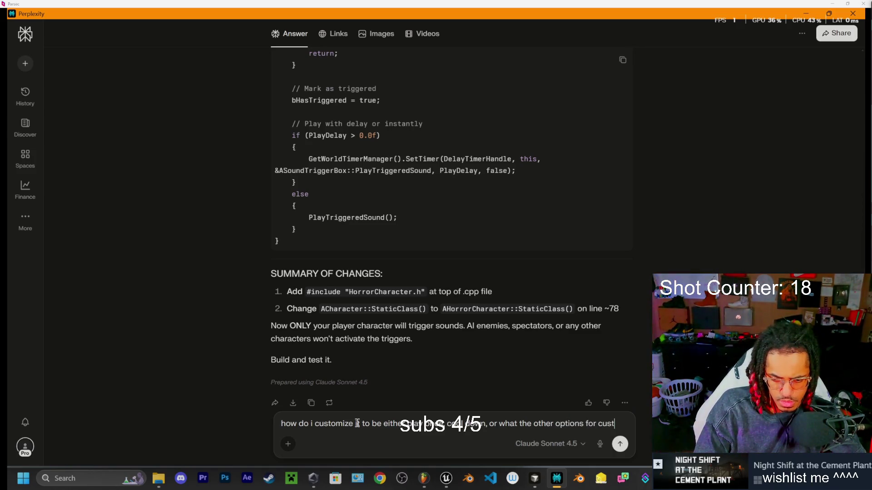
pyautogui.write('uomeing')
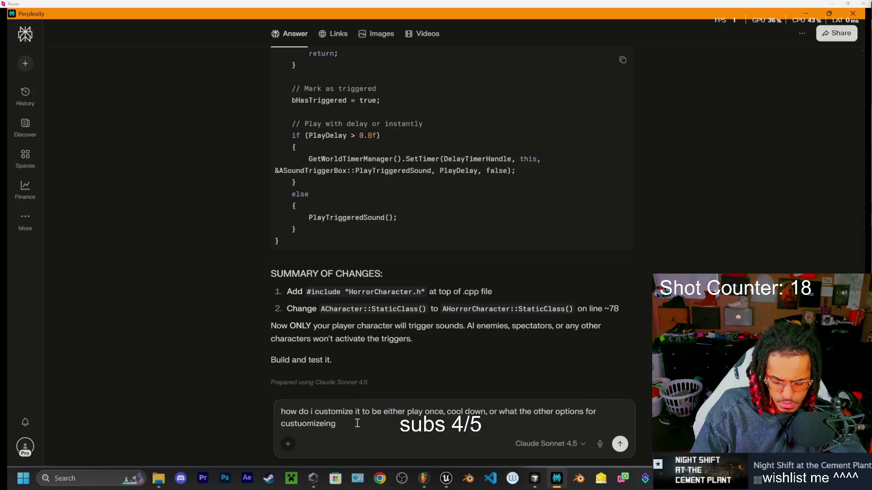
pyautogui.write('?')
pyautogui.press('Return')
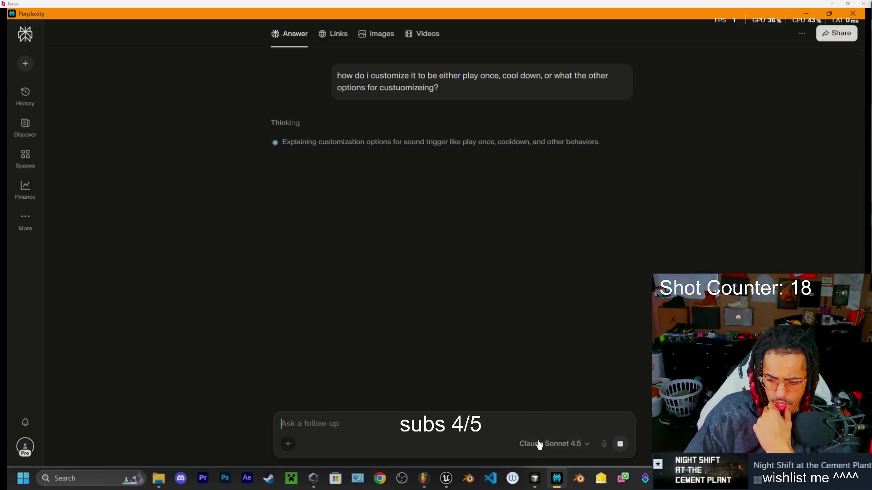
pyautogui.click(534, 478)
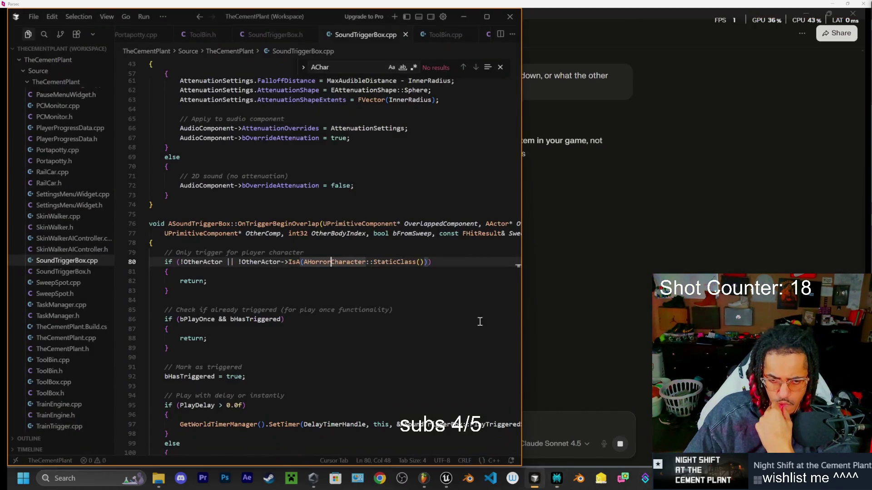
# - Live-compile the player-only SoundTriggerBox.cpp change with Ctrl+Alt+F11, close the log, and return to Unreal Editor
pyautogui.click(413, 281)
pyautogui.hotkey('ctrl', 'alt', 'F11')
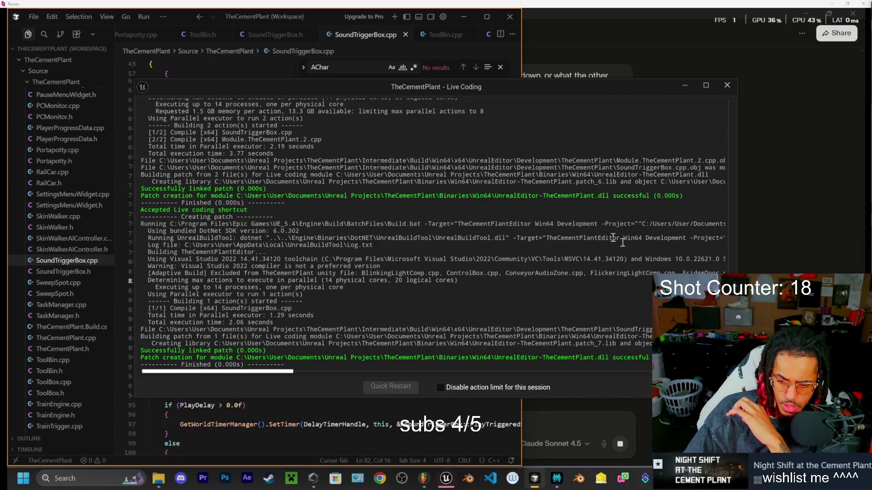
pyautogui.moveTo(645, 88); pyautogui.dragTo(600, 95)
pyautogui.click(681, 91)
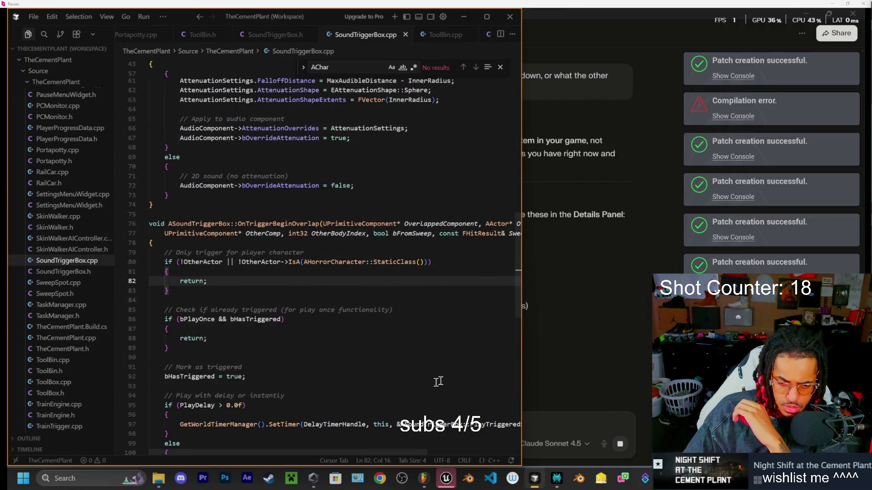
pyautogui.click(597, 334)
pyautogui.click(447, 478)
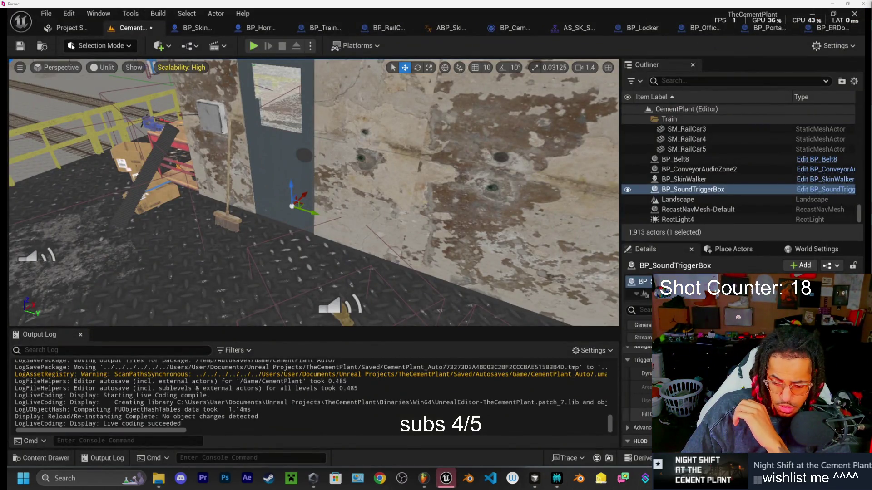
# - Return to Perplexity's answer listing Sound To Play, Play Once, Play Delay and Distance Attenuation options
pyautogui.click(557, 478)
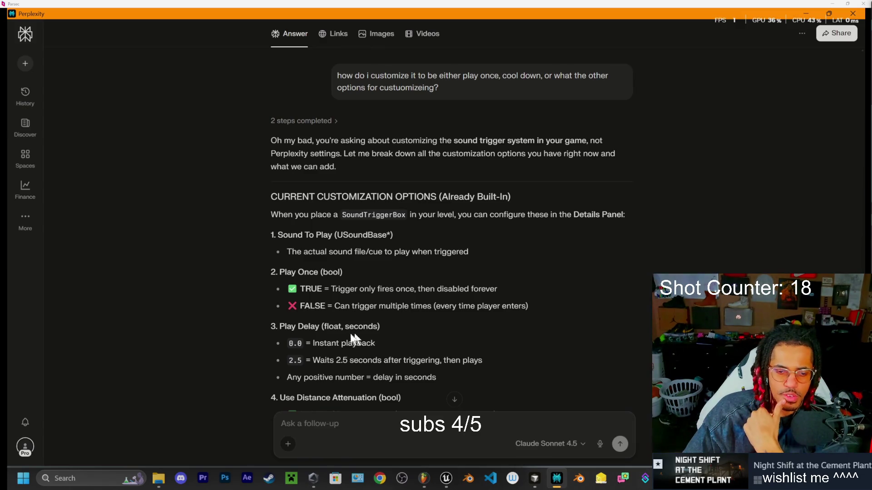
# - Read down through the cooldown-to-gameplay-tag trigger options to the A–F list and focus the follow-up field
pyautogui.scroll(-2, 321, 340)
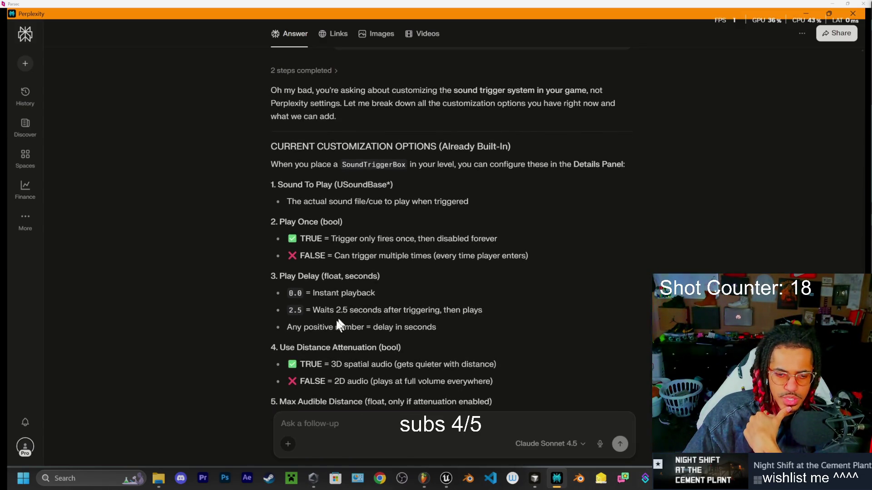
pyautogui.scroll(-4, 324, 314)
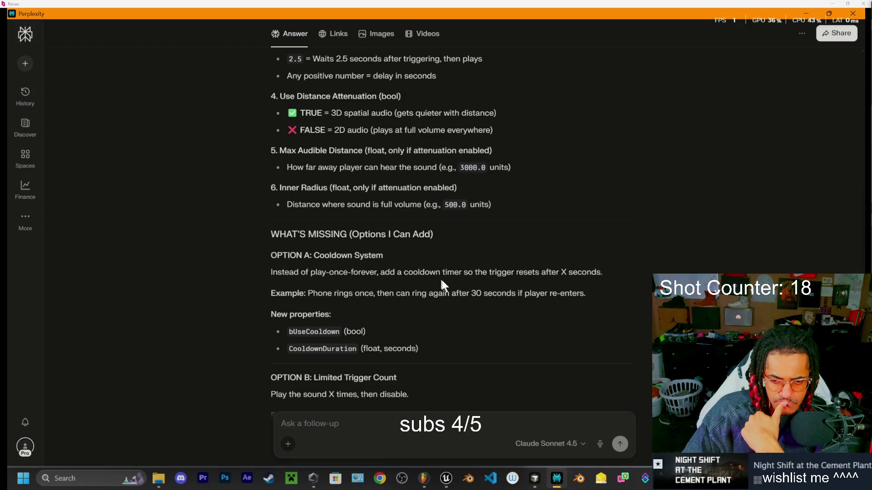
pyautogui.scroll(-3, 481, 278)
pyautogui.scroll(-3, 380, 331)
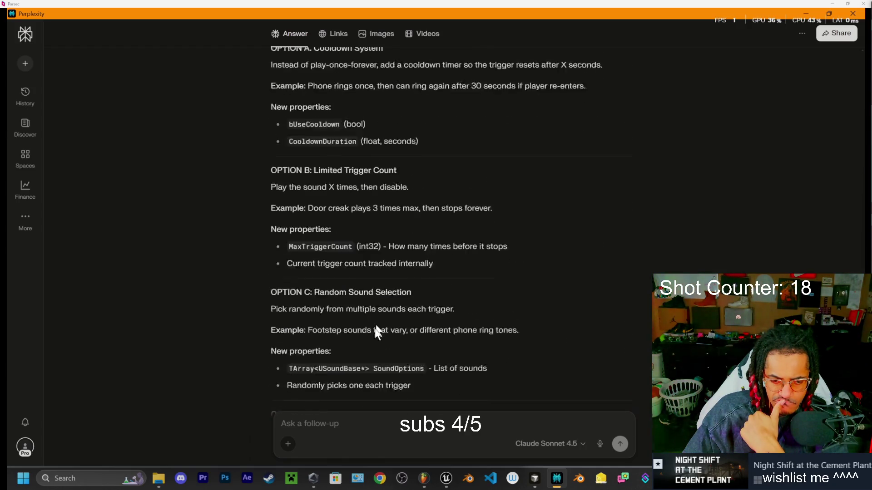
pyautogui.scroll(-6, 358, 380)
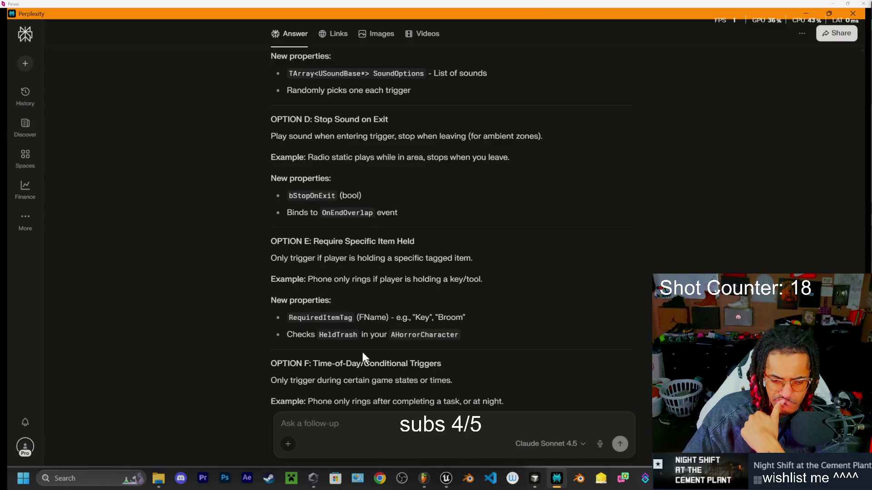
pyautogui.scroll(-2, 361, 351)
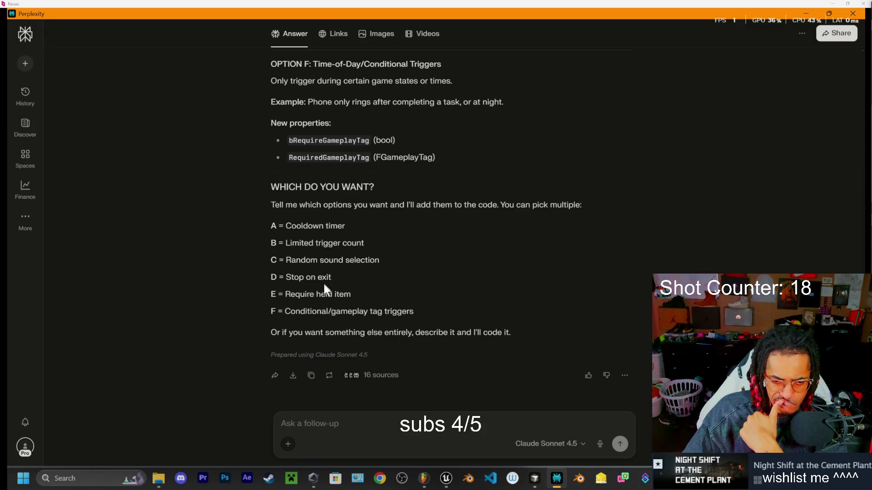
pyautogui.click(328, 422)
# - Begin the follow-up reply with 'i told' and scroll back up to the original sound-system request
pyautogui.write('i told')
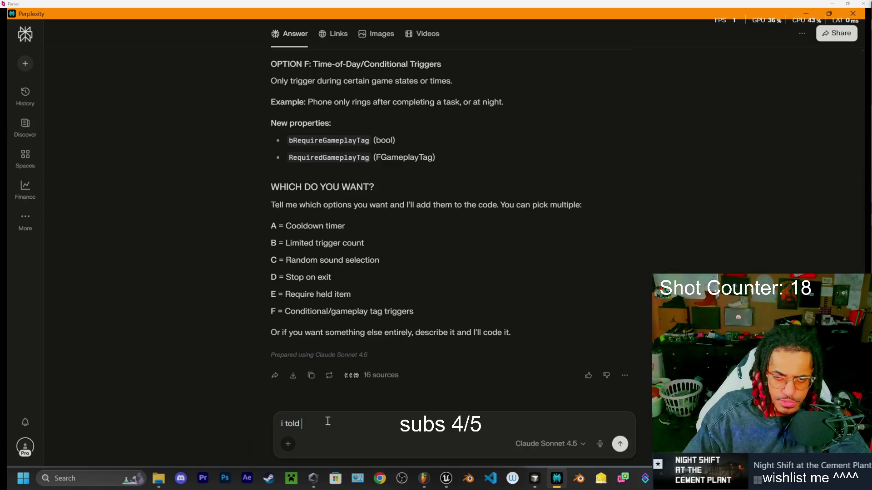
pyautogui.scroll(20, 544, 180)
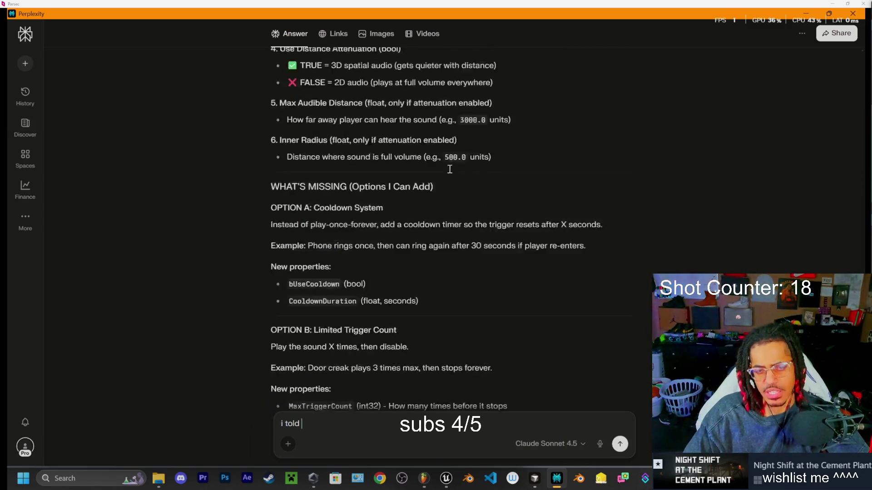
pyautogui.scroll(20, 449, 164)
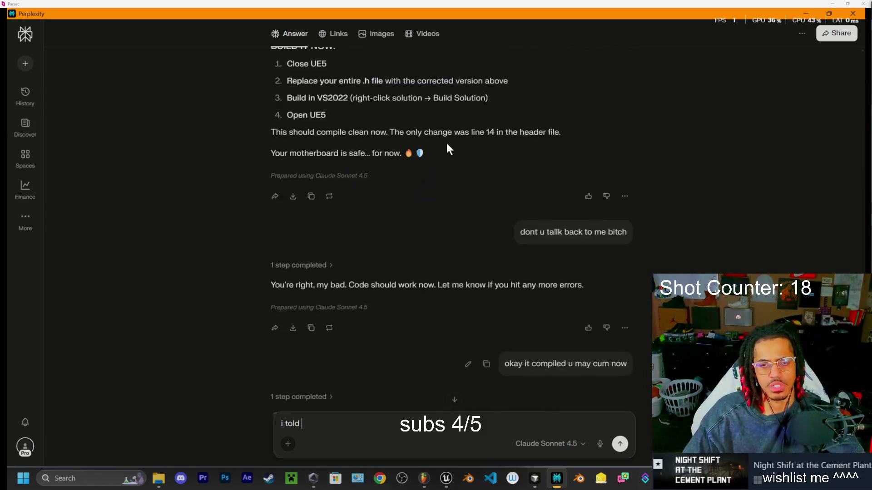
pyautogui.scroll(20, 445, 138)
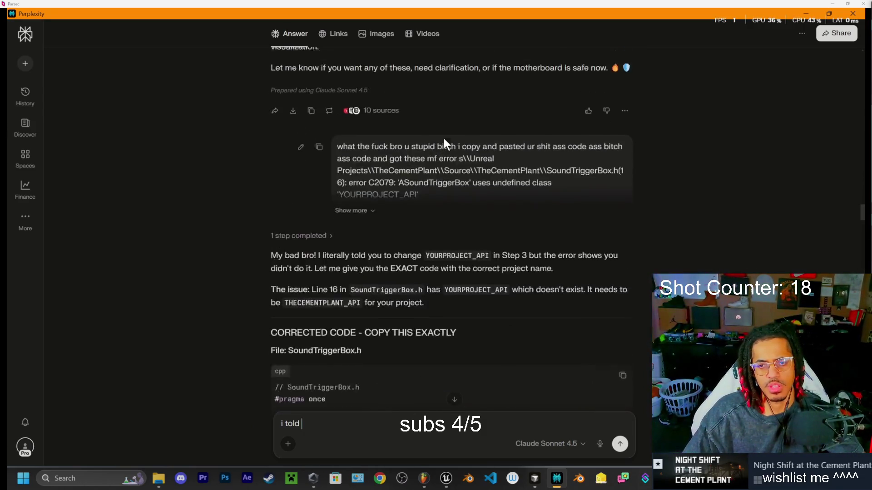
pyautogui.scroll(20, 444, 146)
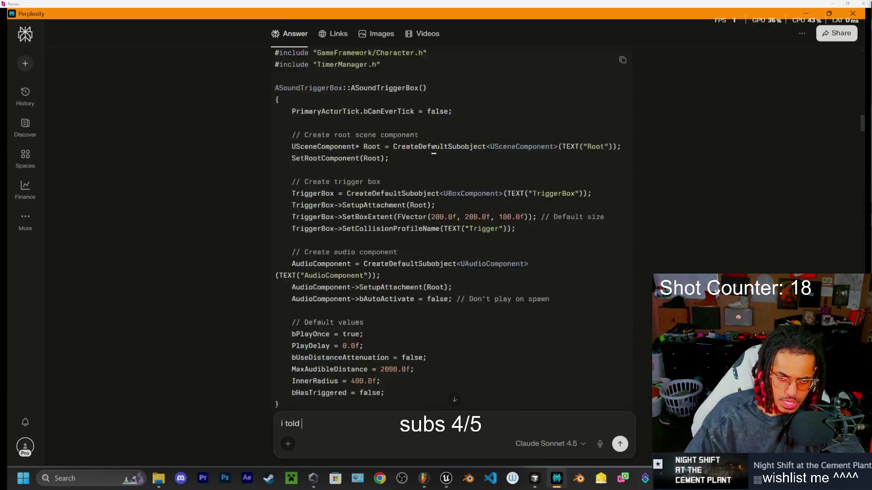
pyautogui.scroll(20, 434, 154)
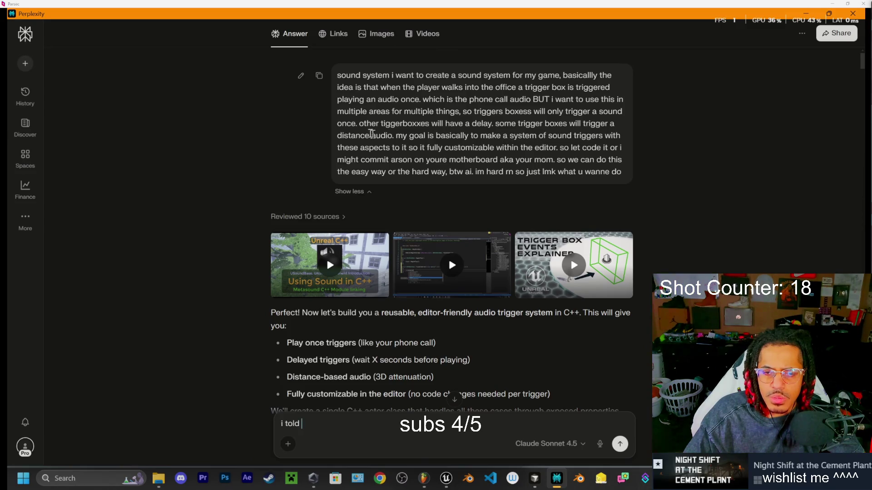
# - Briefly highlight the goal sentence in the original request, then switch to the YouTube tab in Chrome
pyautogui.moveTo(396, 135)
pyautogui.mouseDown()
pyautogui.moveTo(389, 145)
pyautogui.moveTo(611, 150)
pyautogui.moveTo(414, 161)
pyautogui.moveTo(461, 160)
pyautogui.moveTo(435, 136)
pyautogui.mouseUp()
pyautogui.click(504, 132)
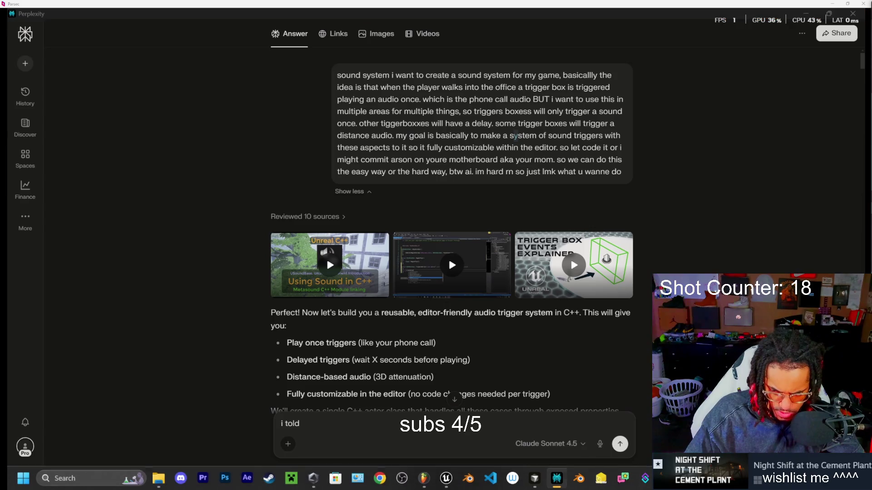
pyautogui.hotkey('alt', 'Tab')
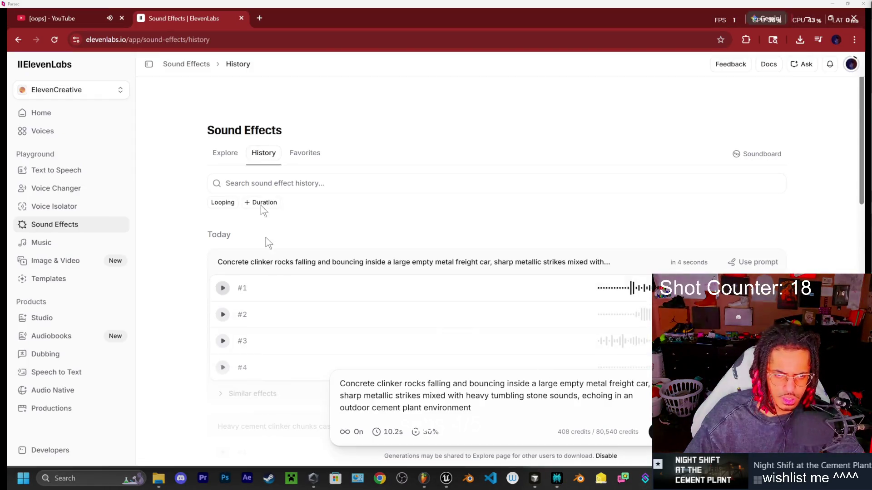
pyautogui.click(83, 18)
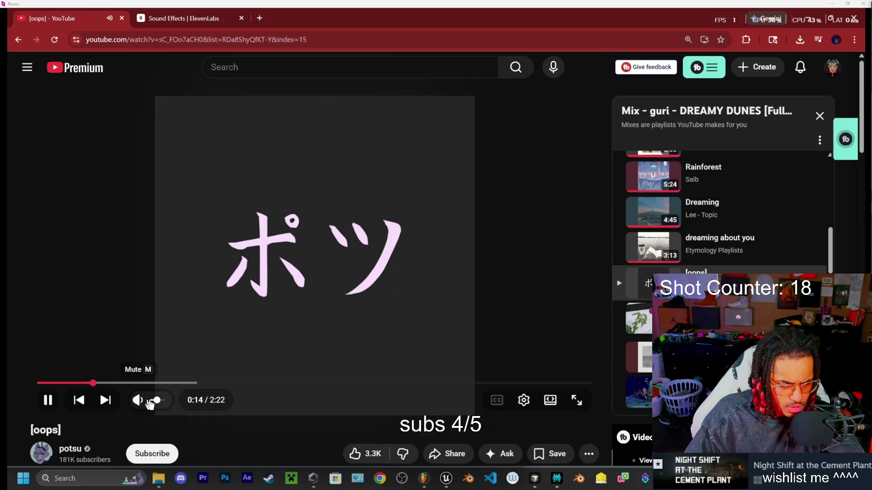
# - Rewind the [oops] video to 0:00, play it from the start, and pause at 0:19
pyautogui.moveTo(123, 390)
pyautogui.mouseDown()
pyautogui.moveTo(60, 384)
pyautogui.moveTo(178, 320)
pyautogui.moveTo(41, 386)
pyautogui.mouseUp()
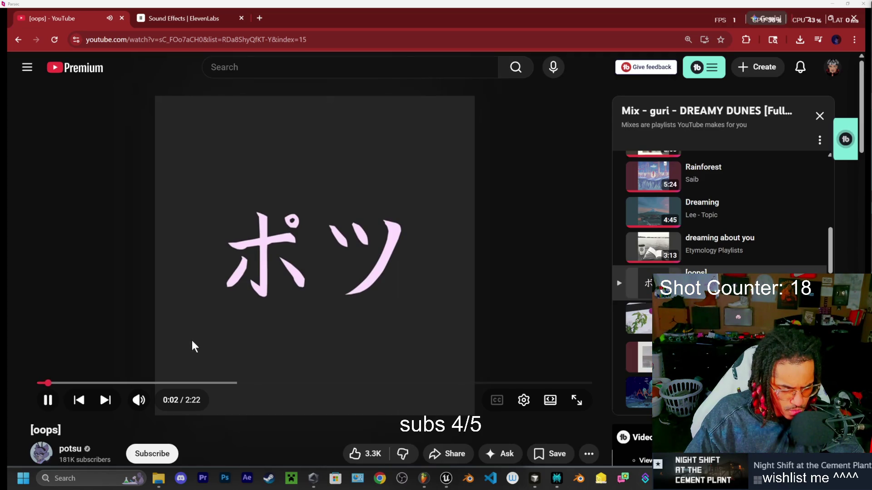
pyautogui.click(193, 341)
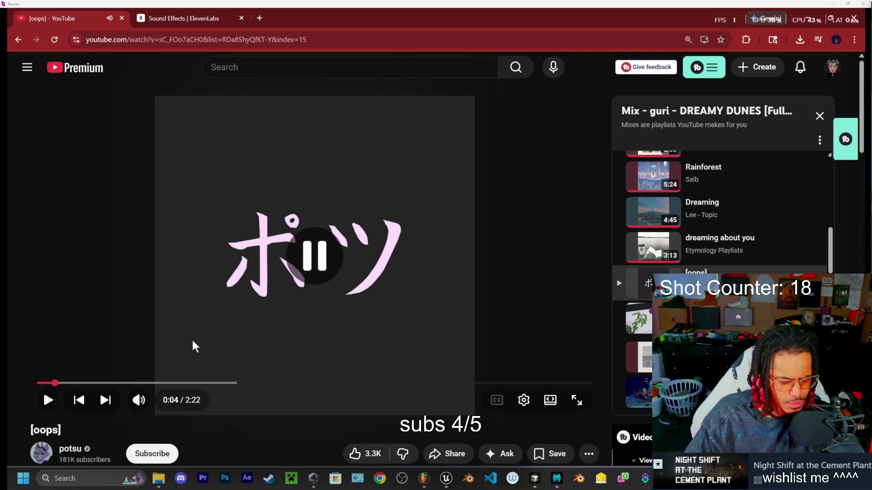
pyautogui.moveTo(54, 383); pyautogui.dragTo(40, 384)
pyautogui.click(253, 226)
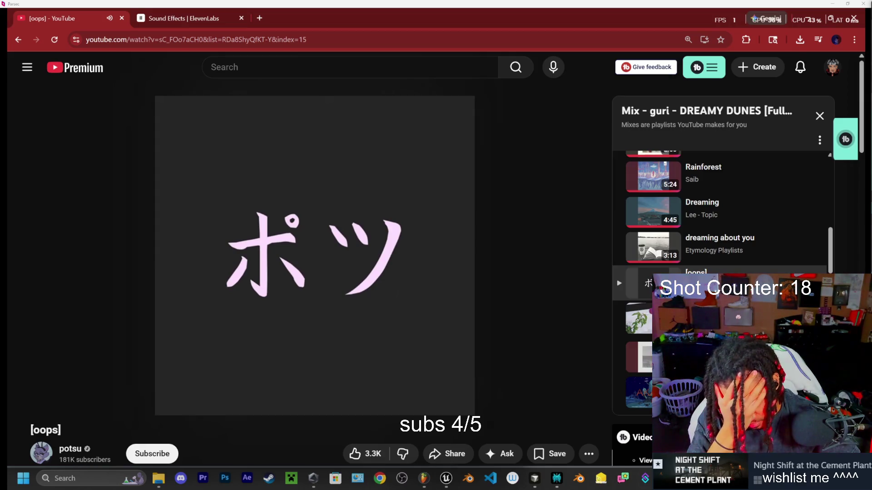
pyautogui.click(430, 227)
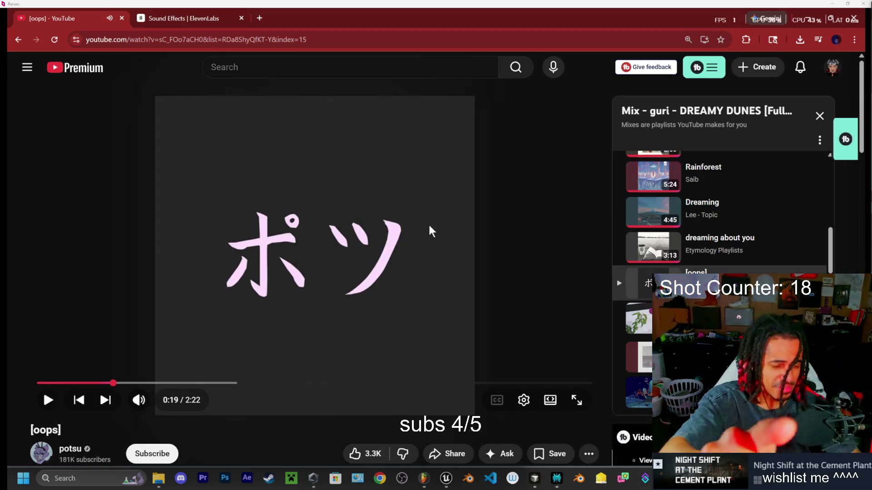
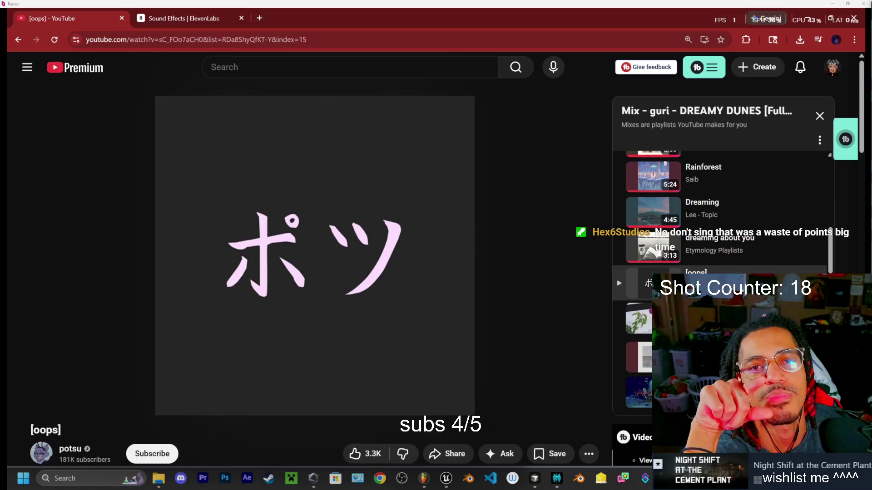
# - Resume the paused YouTube track at a lower volume, then minimize the browser to show Perplexity
pyautogui.moveTo(428, 229)
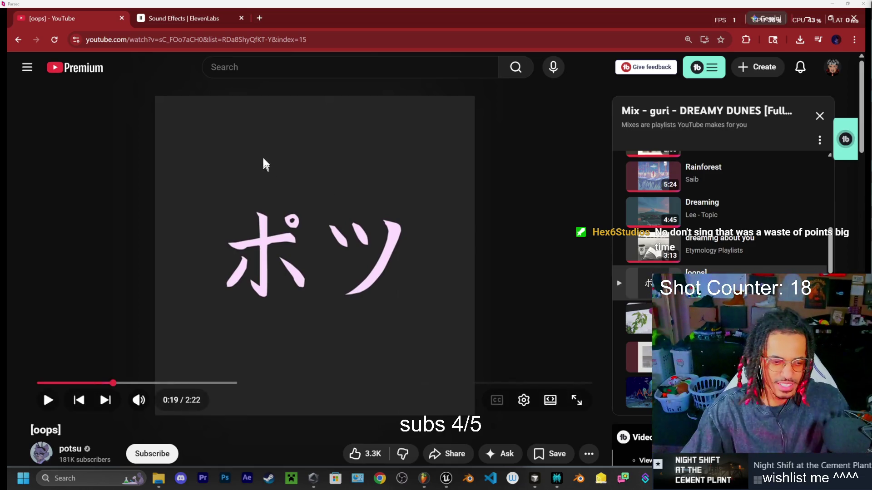
pyautogui.click(152, 401)
pyautogui.click(535, 284)
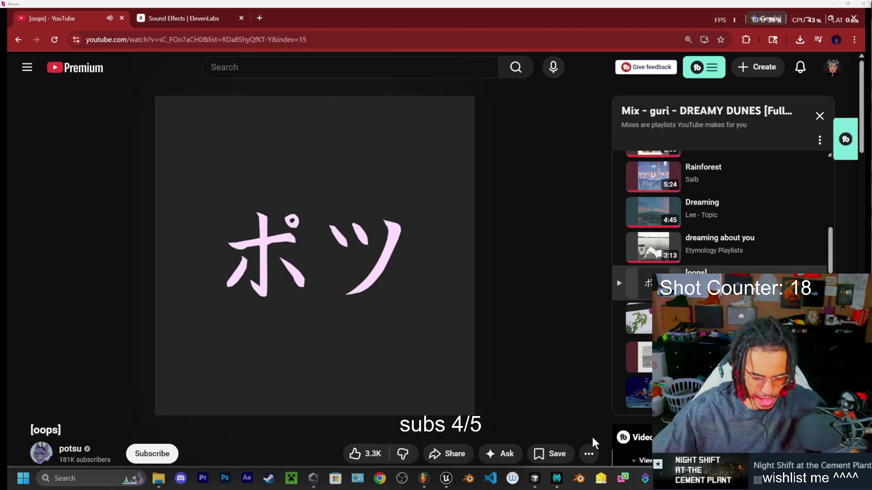
pyautogui.click(806, 19)
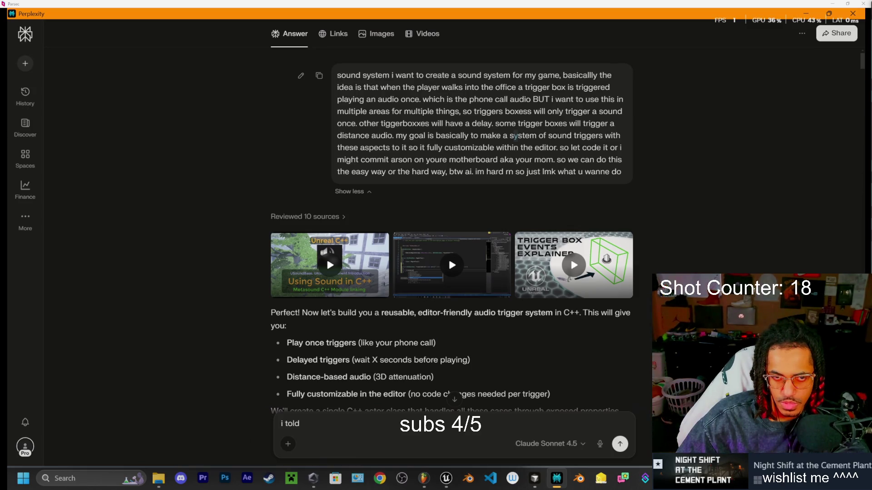
# - Paste the original sound-system request after 'i told', add 'so', and send it
pyautogui.moveTo(337, 75)
pyautogui.mouseDown()
pyautogui.moveTo(597, 192)
pyautogui.moveTo(619, 171)
pyautogui.moveTo(478, 148)
pyautogui.moveTo(558, 149)
pyautogui.mouseUp()
pyautogui.hotkey('ctrl', 'c')
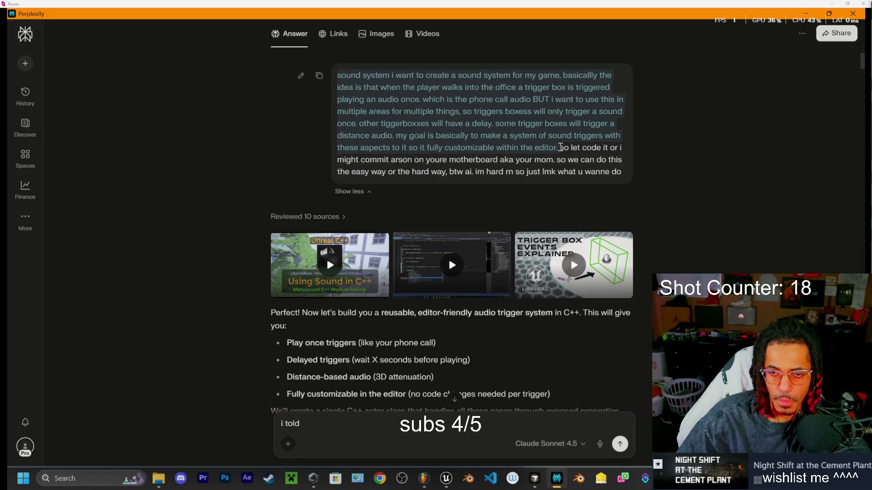
pyautogui.moveTo(344, 438); pyautogui.dragTo(273, 430)
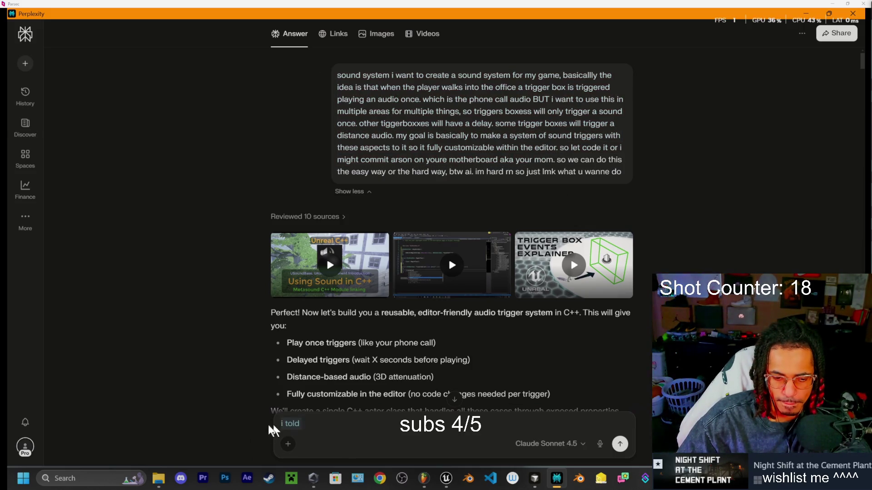
pyautogui.click(344, 422)
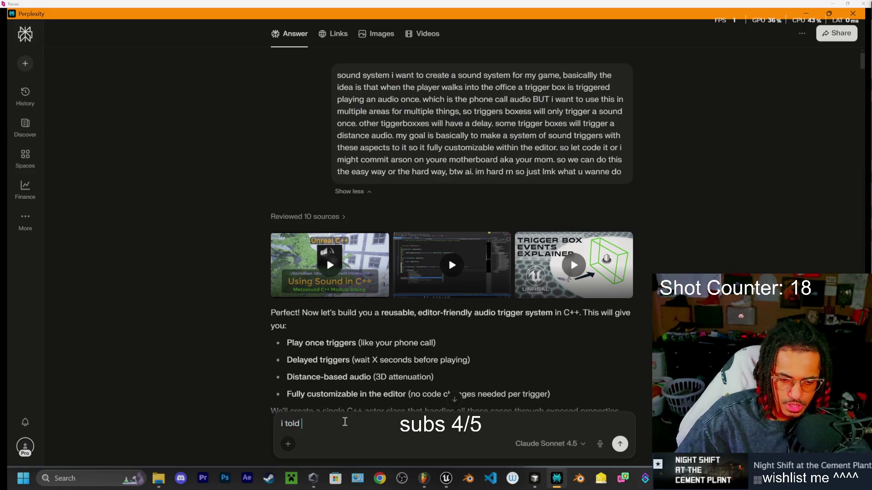
pyautogui.hotkey('ctrl', 'v')
pyautogui.write('so')
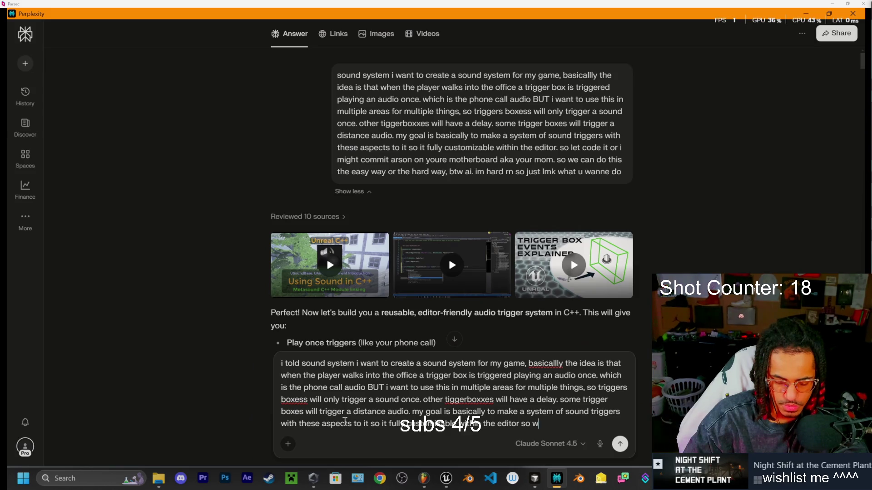
pyautogui.press('Return')
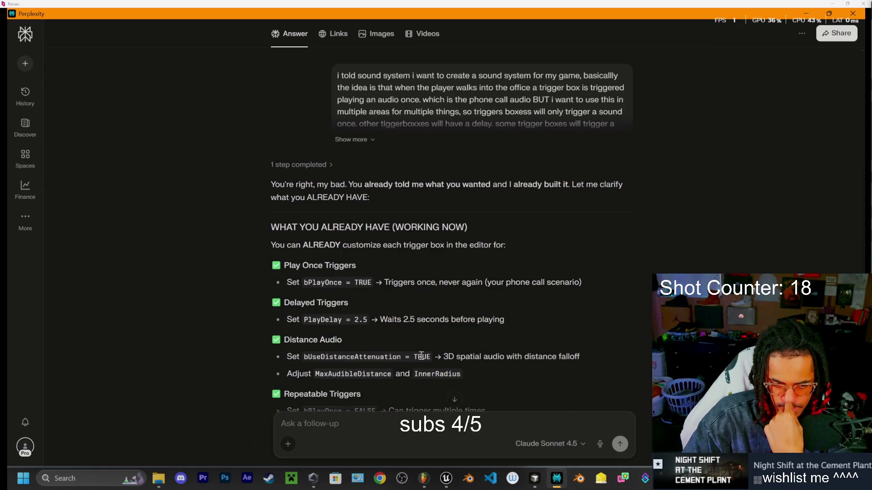
# - Ask how distance audio works and how to make it reach about 30 feet
pyautogui.scroll(-1, 345, 354)
pyautogui.scroll(-1, 327, 331)
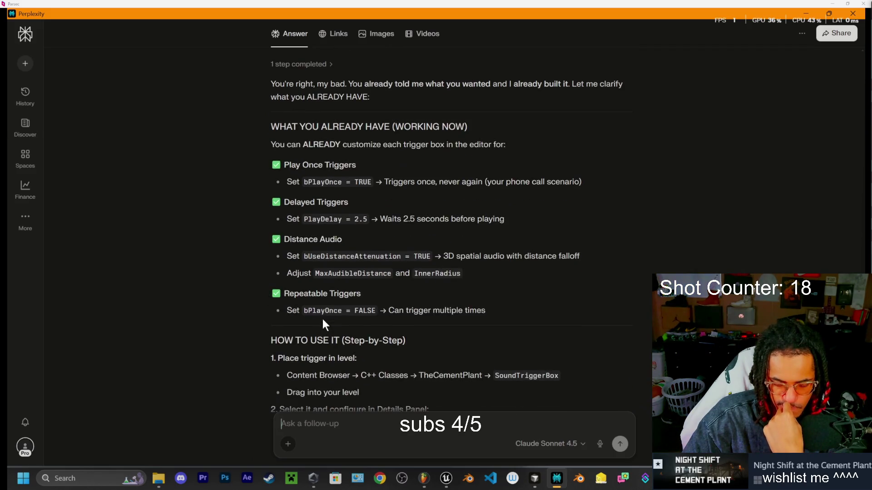
pyautogui.scroll(-1, 322, 324)
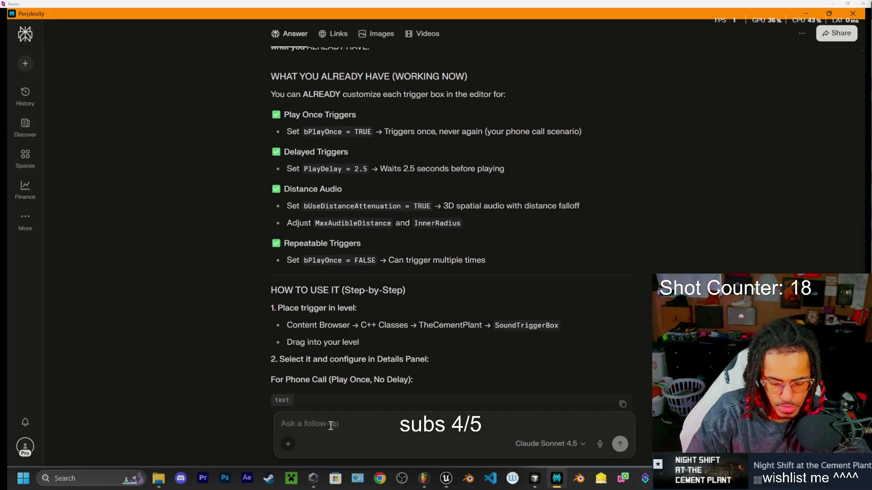
pyautogui.write('with the dista')
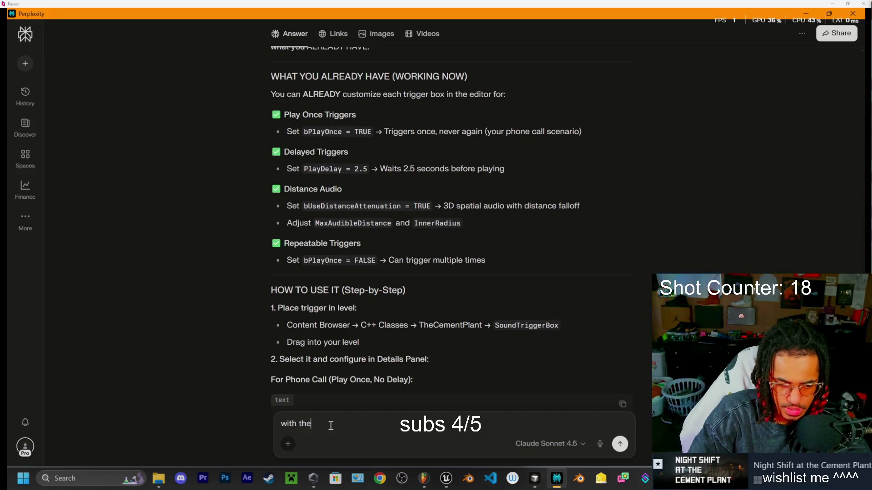
pyautogui.write('nce audio')
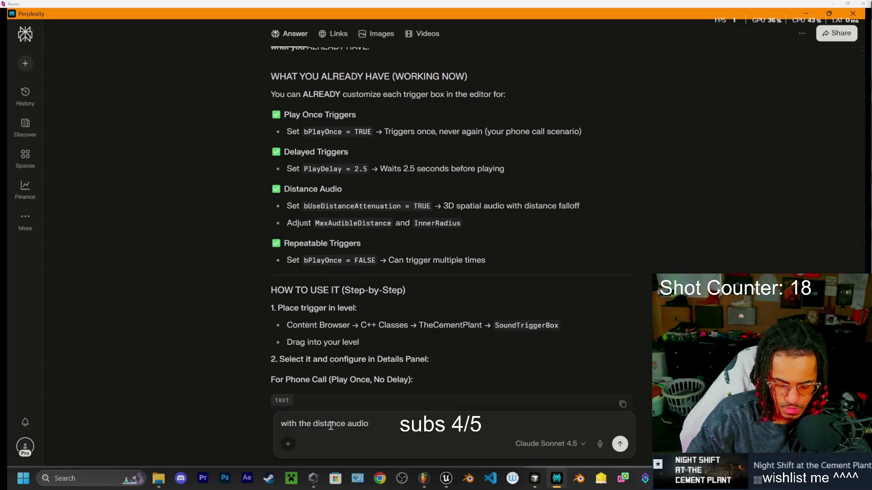
pyautogui.write(' how doe')
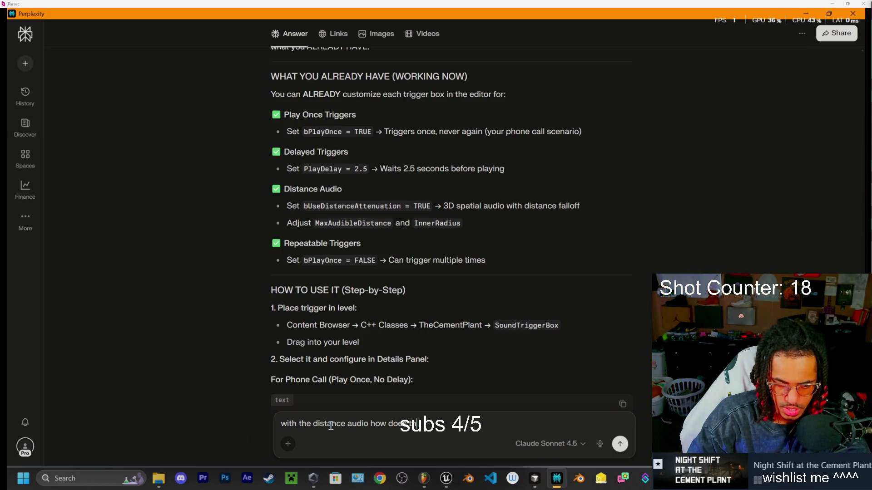
pyautogui.write('s that work?')
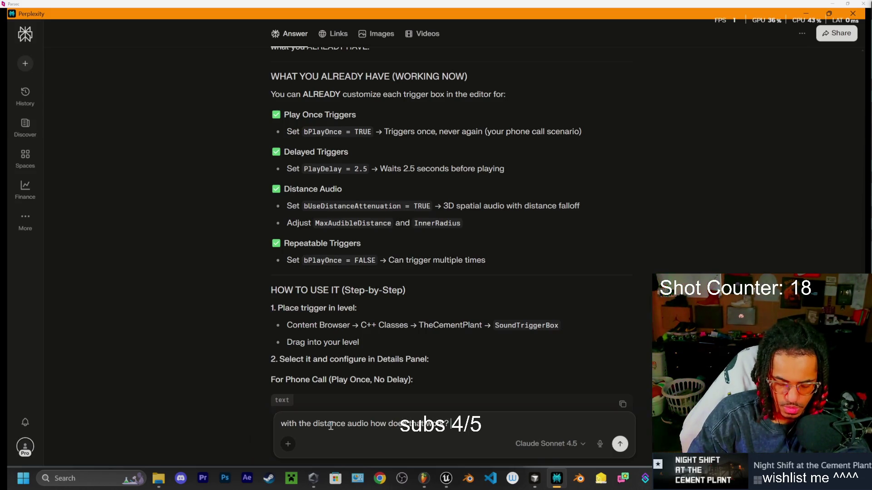
pyautogui.write(' what if i want it like 30')
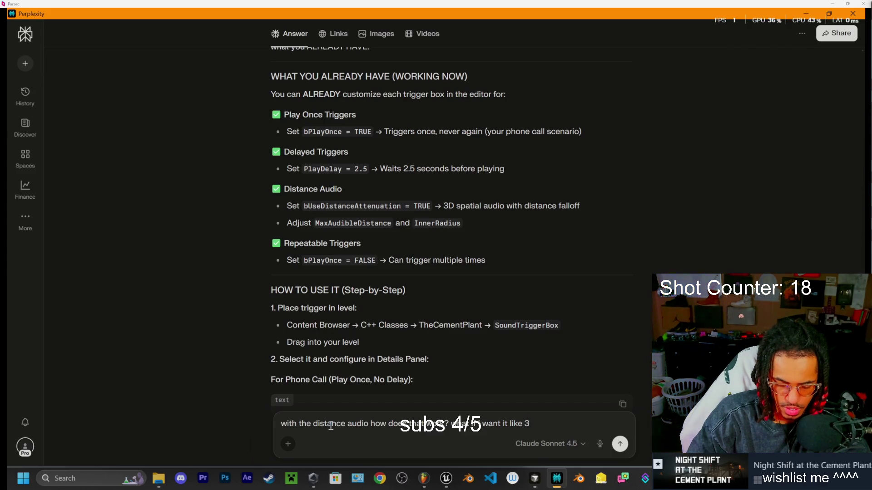
pyautogui.write('feet from')
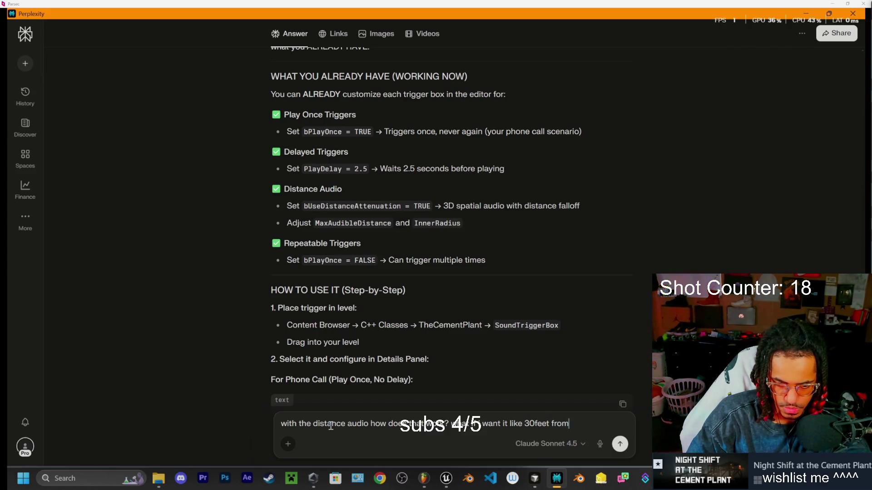
pyautogui.write(' me?')
pyautogui.press('Return')
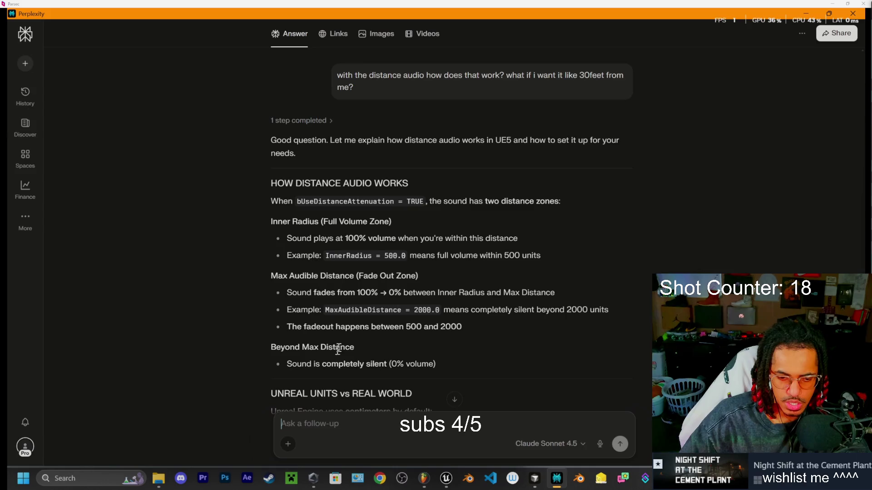
# - Ask whether sound direction is audible, with the trigger playing it from a separately placed, attenuated point
pyautogui.scroll(-1, 352, 346)
pyautogui.scroll(-1, 418, 322)
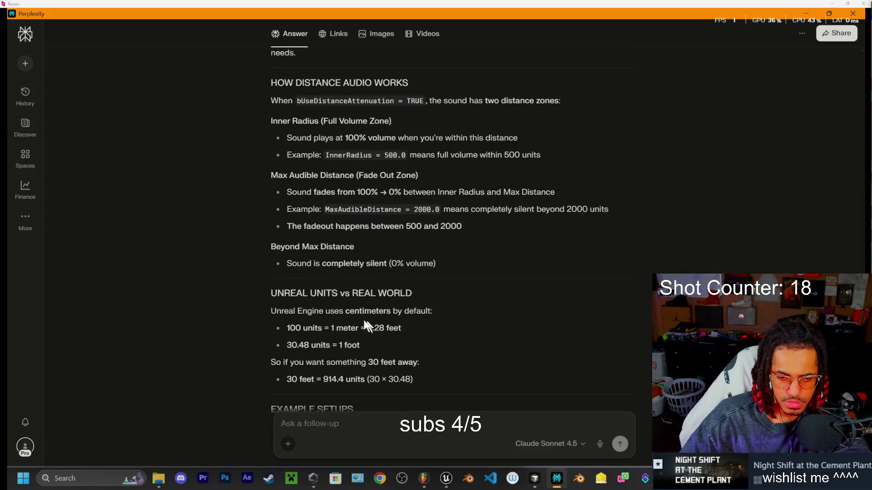
pyautogui.scroll(-3, 360, 309)
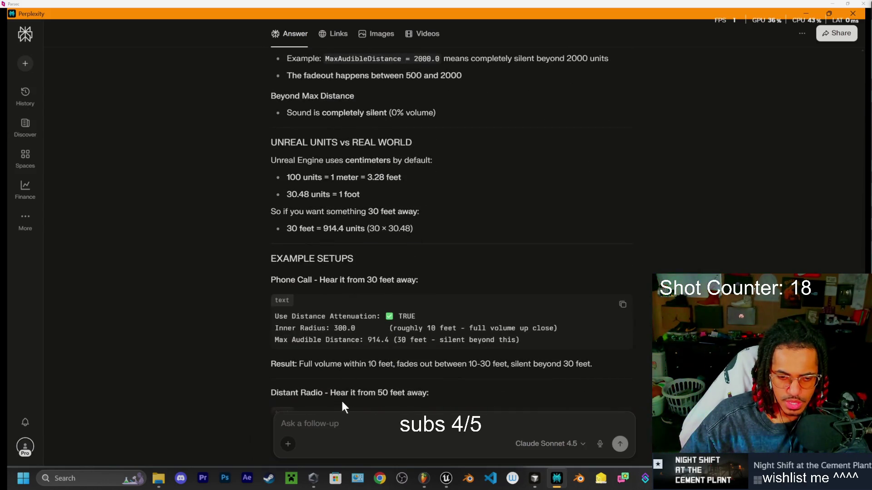
pyautogui.scroll(-2, 342, 399)
pyautogui.scroll(-5, 333, 343)
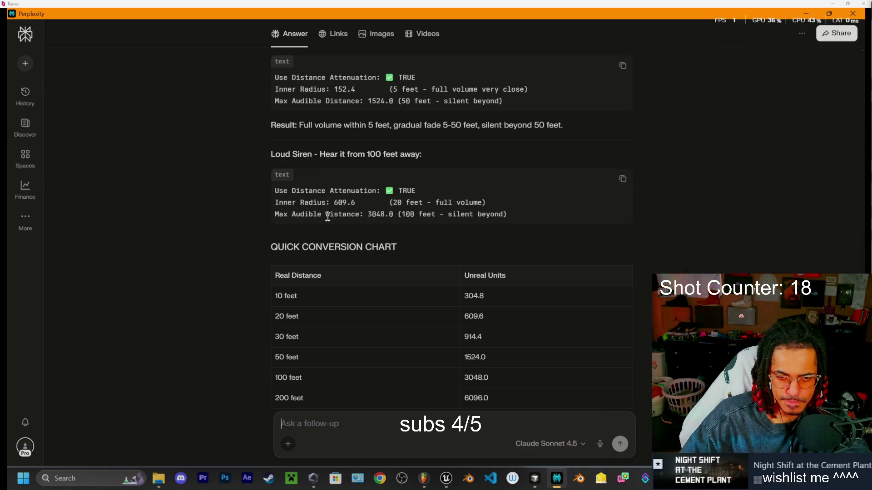
pyautogui.click(337, 422)
pyautogui.write('am')
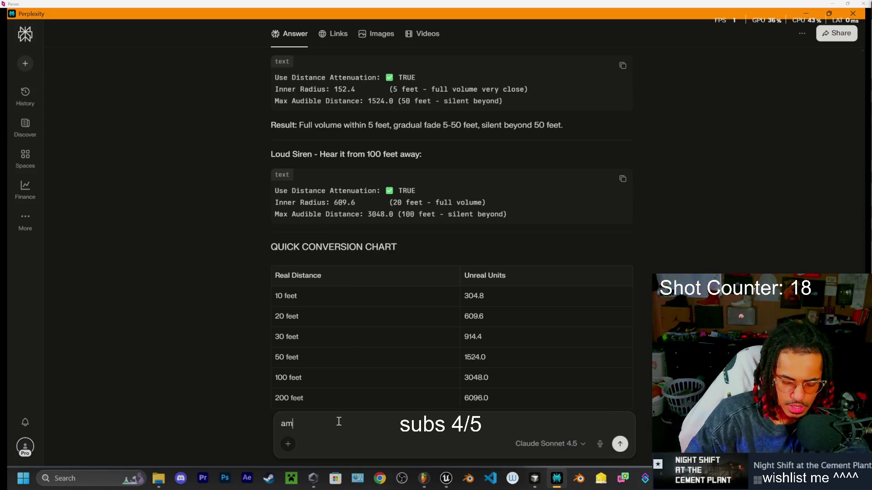
pyautogui.write(' i able to h')
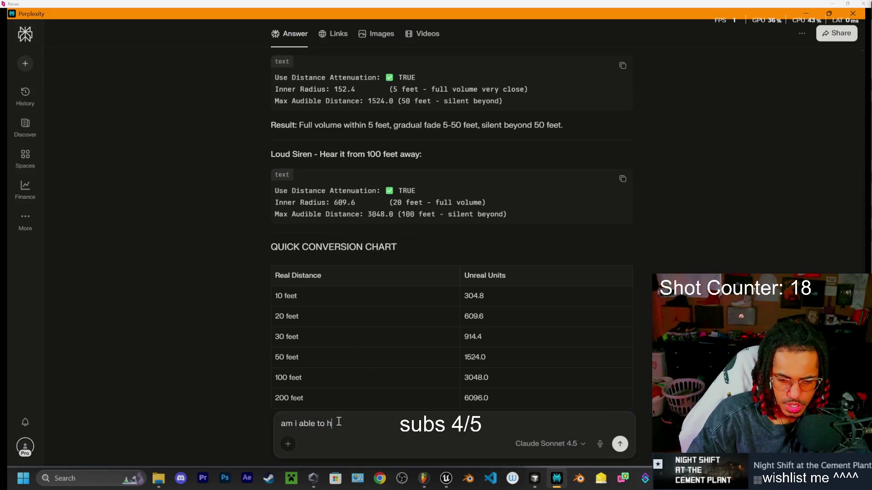
pyautogui.write('ear where its')
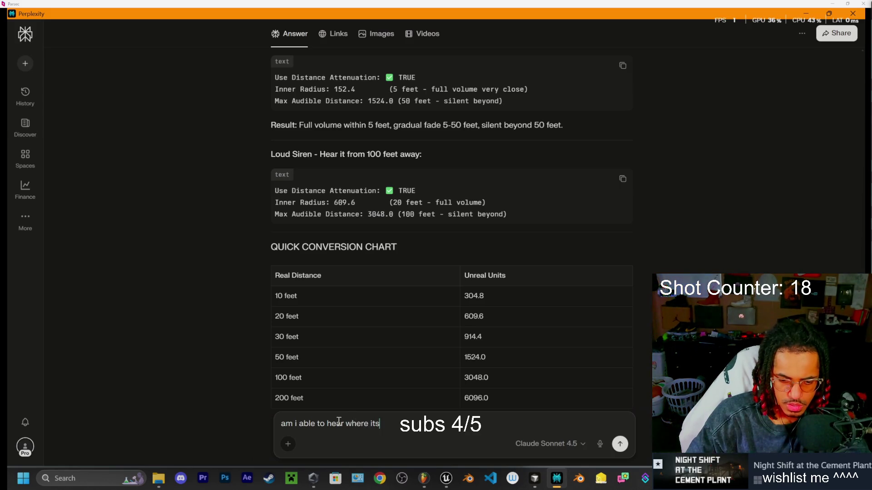
pyautogui.write('fr')
pyautogui.write('comming from')
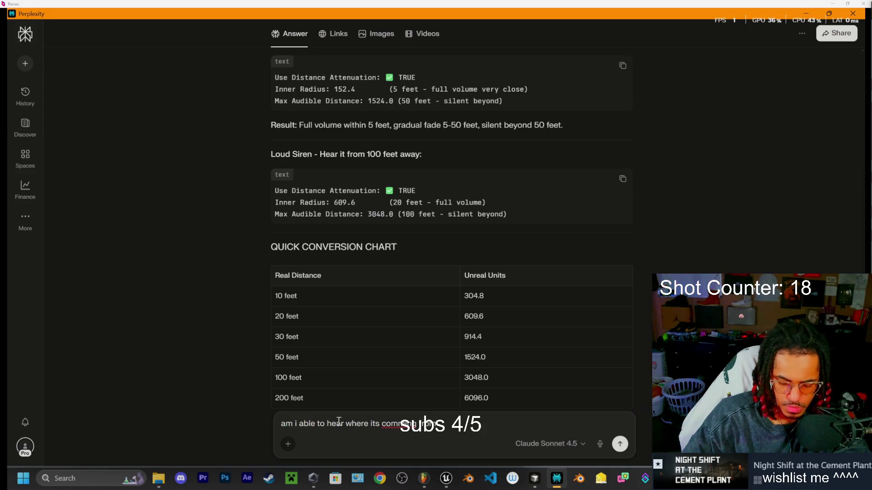
pyautogui.write('rough th')
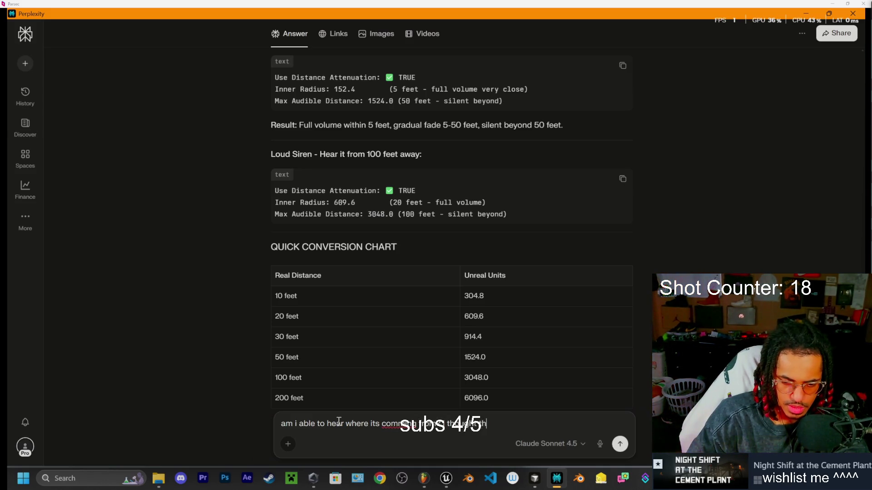
pyautogui.write('at this')
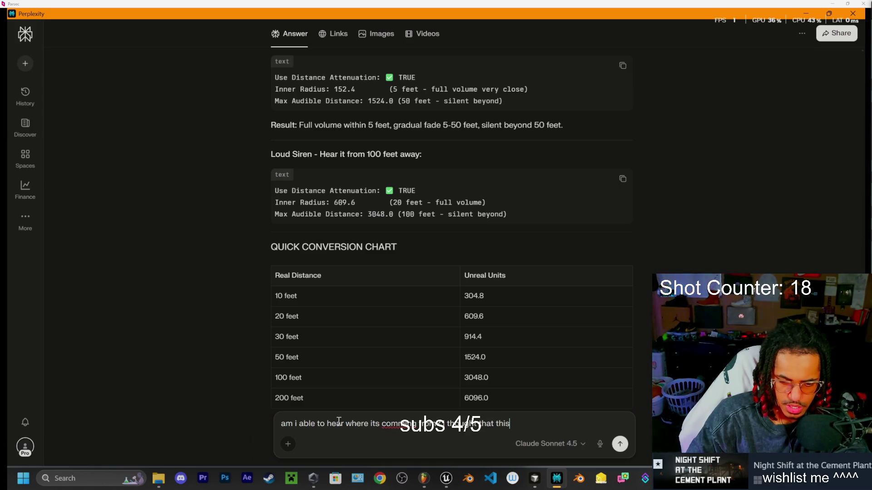
pyautogui.write(' trig')
pyautogui.write('er b')
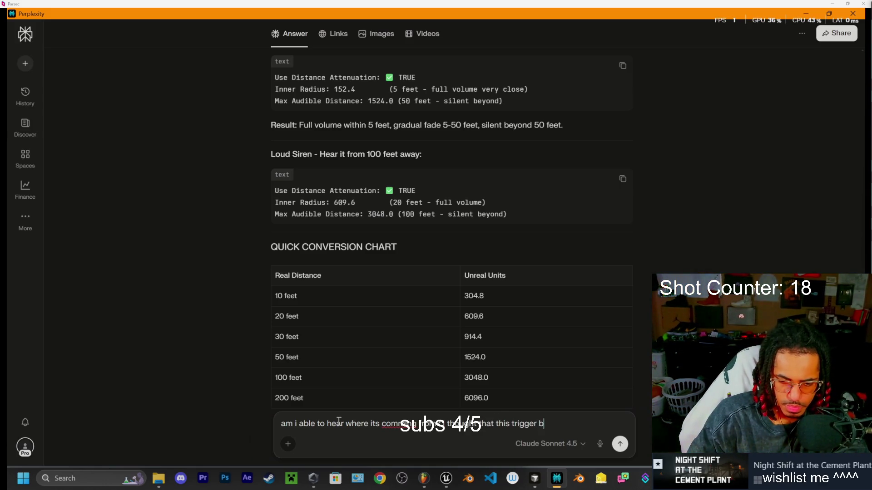
pyautogui.write('ox would')
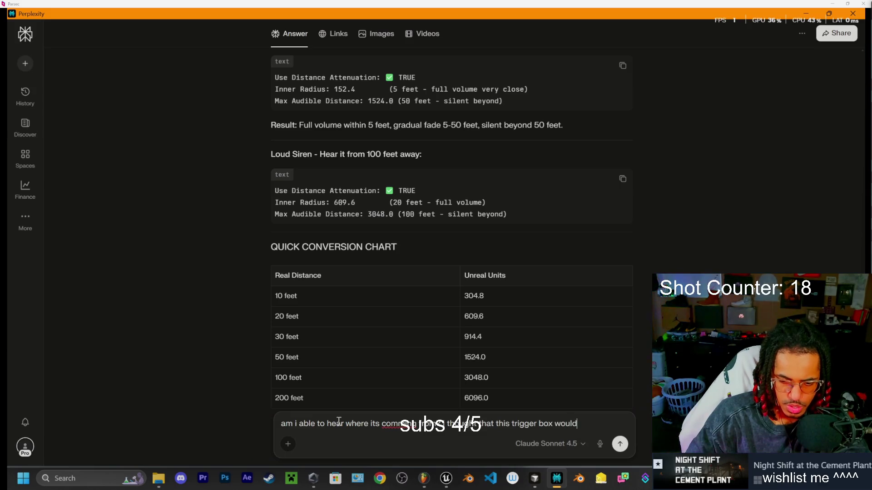
pyautogui.write(' trigger a v')
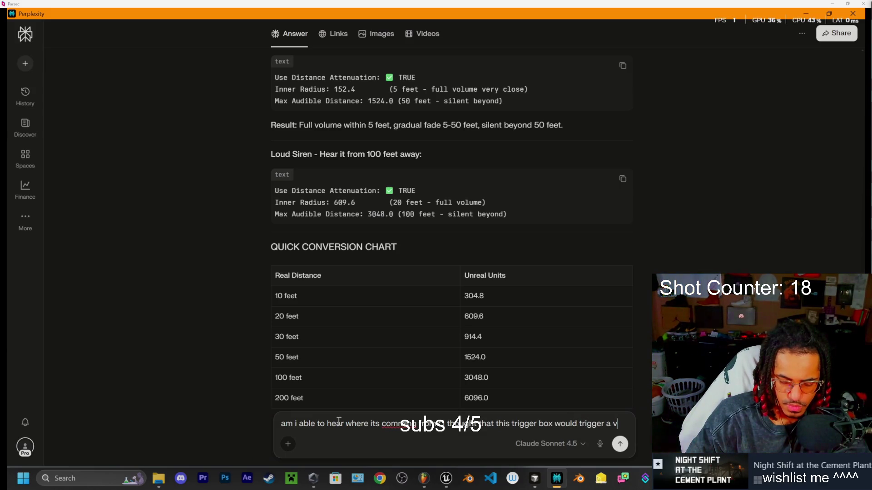
pyautogui.press('BackSpace')
pyautogui.press('BackSpace')
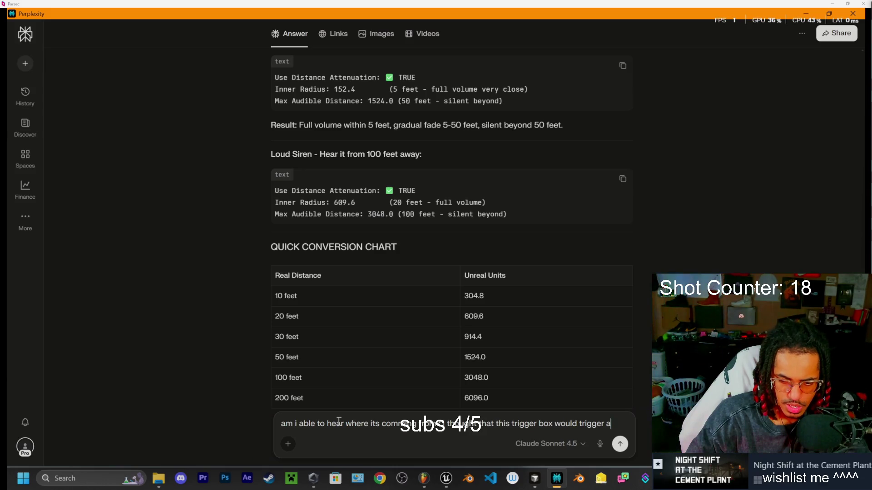
pyautogui.write('different ')
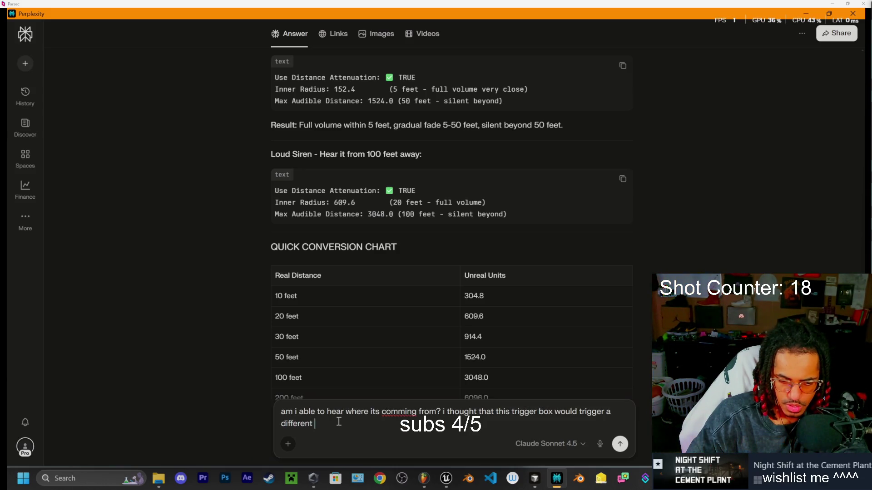
pyautogui.write('box that id place in the ')
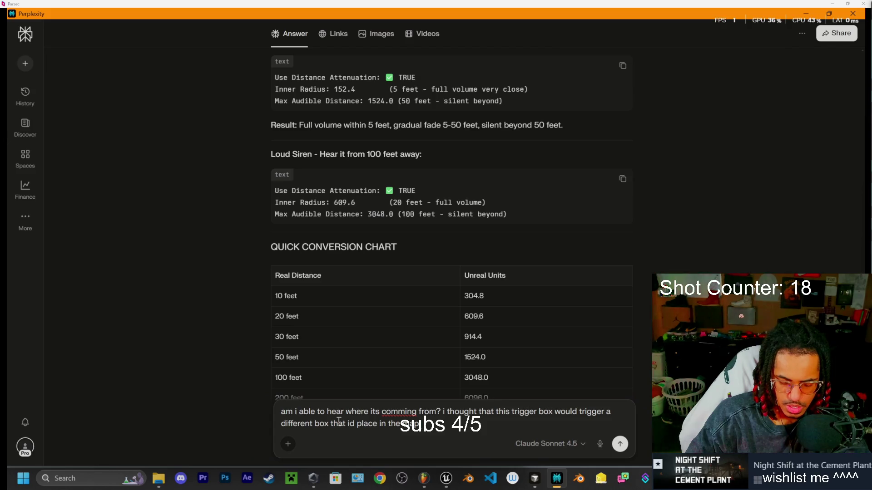
pyautogui.write('pl')
pyautogui.write('ger')
pyautogui.write(' the sound and I')
pyautogui.write('et me')
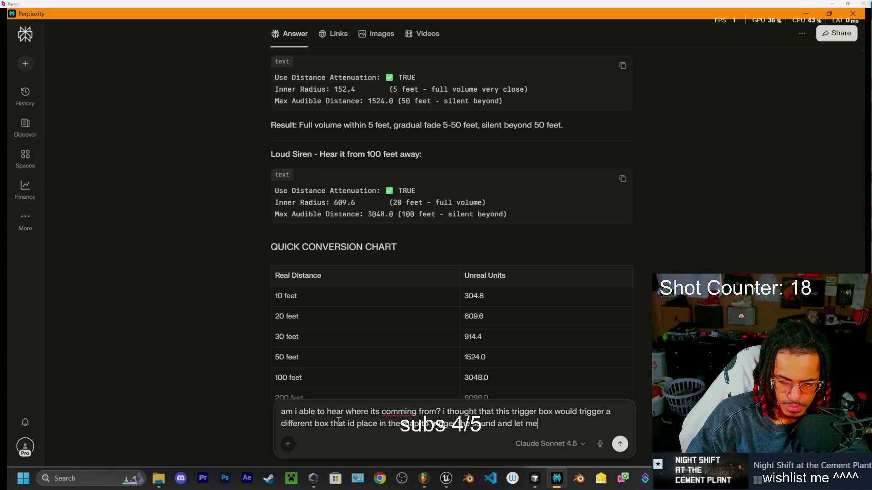
pyautogui.write(' place it and custi')
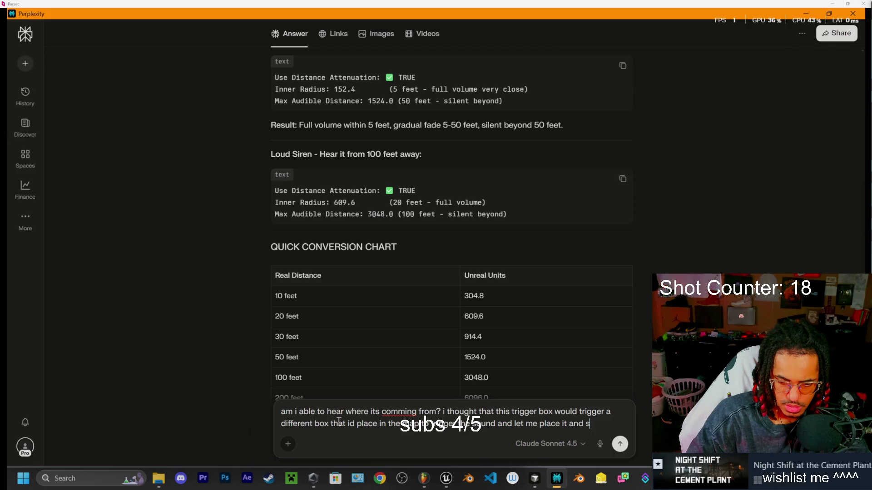
pyautogui.write('mizw rth')
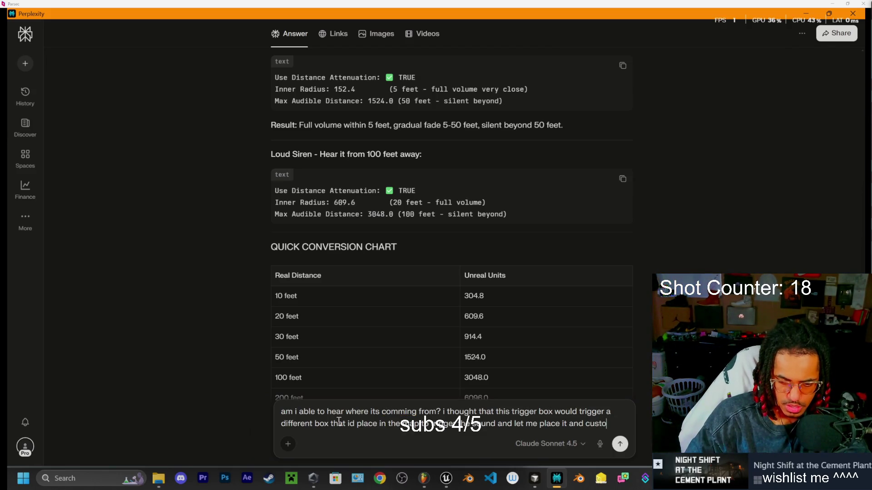
pyautogui.press('BackSpace')
pyautogui.press('BackSpace')
pyautogui.press('BackSpace')
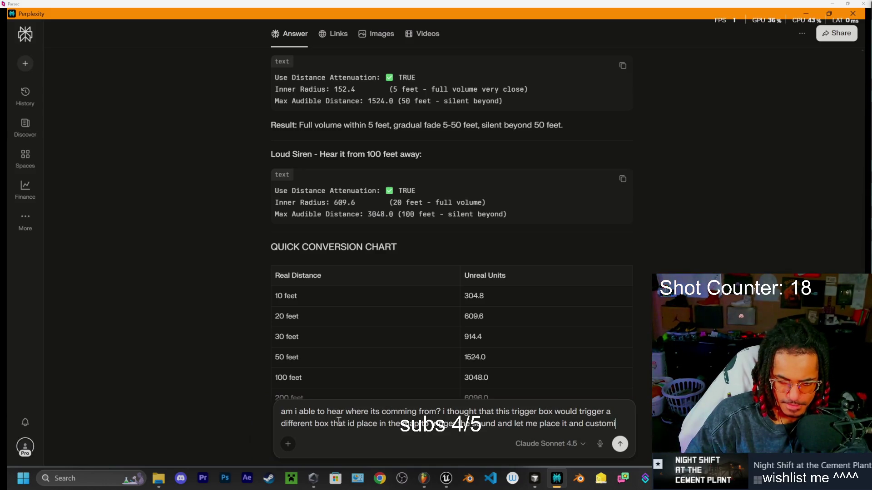
pyautogui.write('ze the')
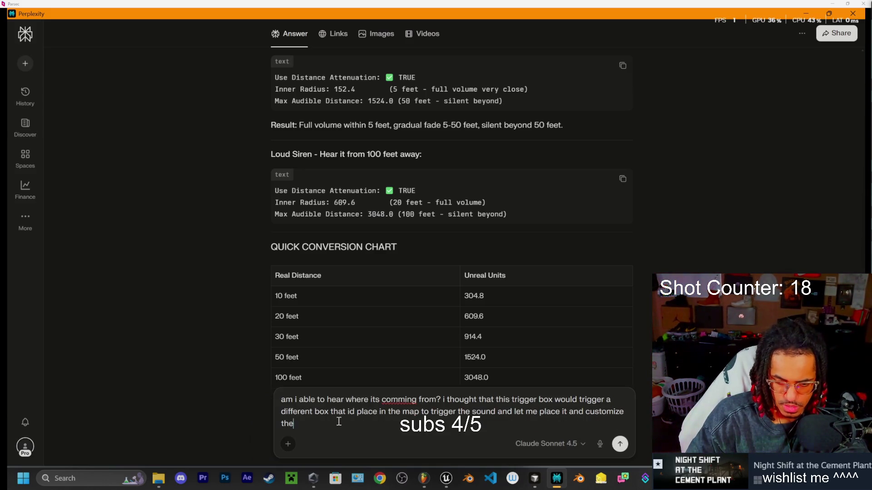
pyautogui.write(' attenuation')
pyautogui.press('BackSpace')
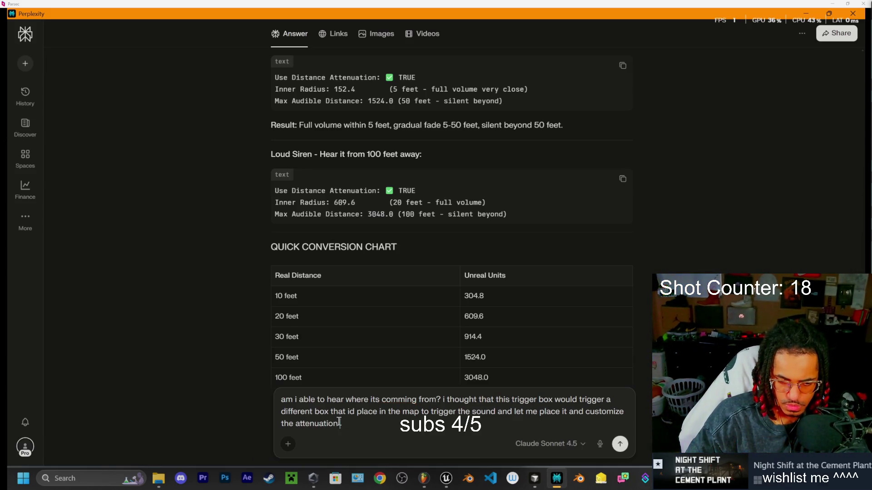
pyautogui.write('rom a')
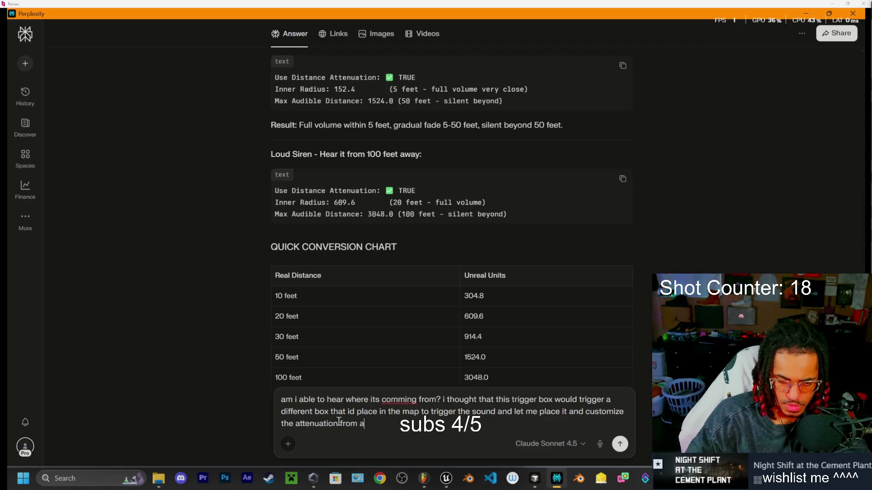
pyautogui.write(' spe')
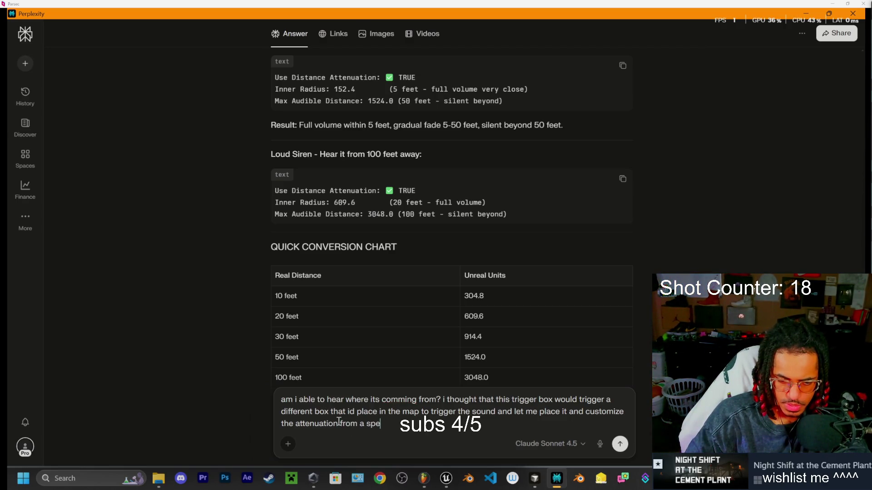
pyautogui.write('cifc')
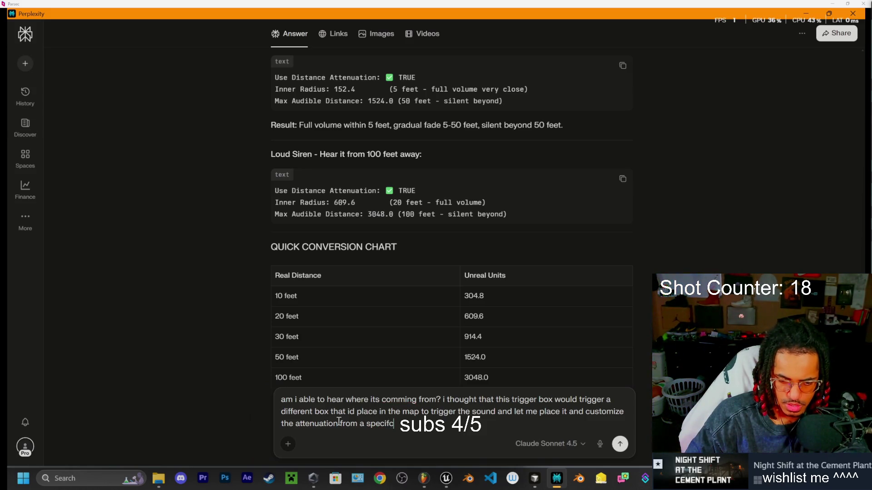
pyautogui.write('ic point')
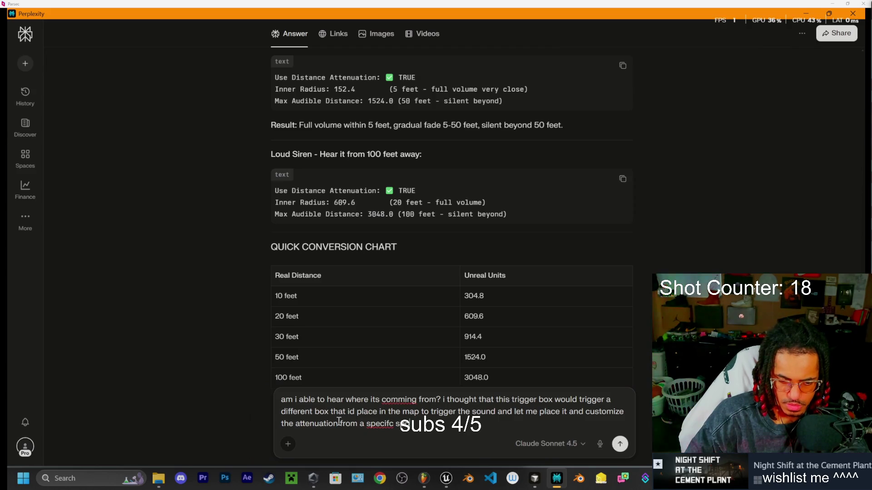
pyautogui.press('Return')
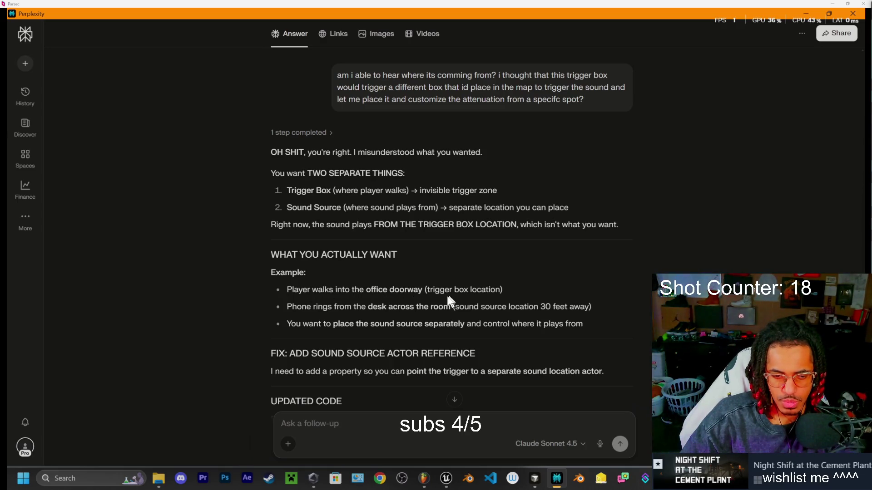
# - Read down to the SoundSourceActor property for SoundTriggerBox.h and start a 'just be clear' follow-up
pyautogui.scroll(-1, 390, 290)
pyautogui.scroll(-2, 385, 290)
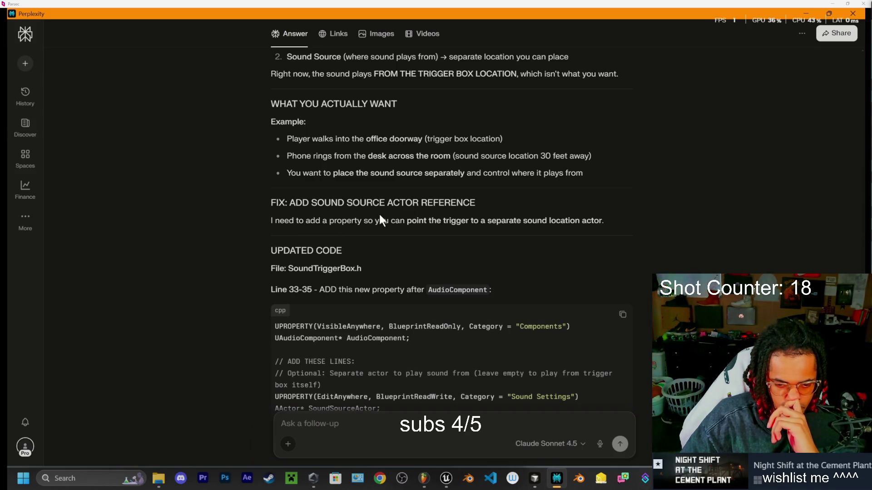
pyautogui.scroll(-1, 361, 225)
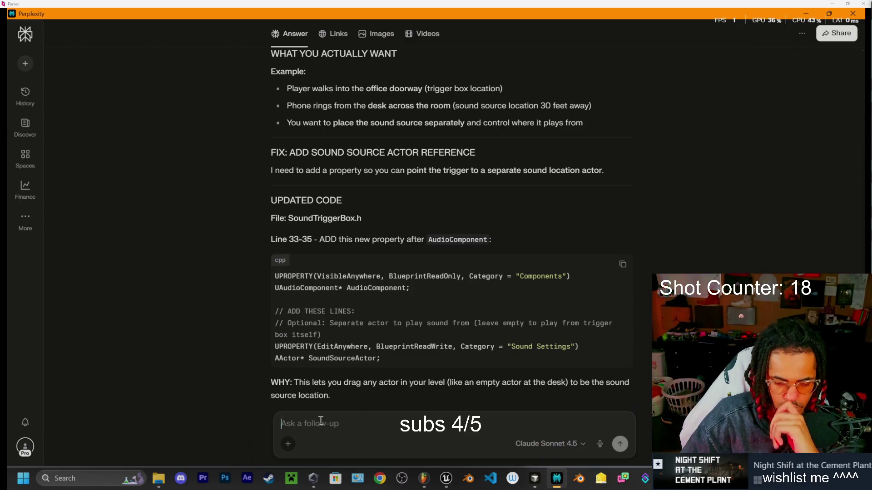
pyautogui.write('just be ')
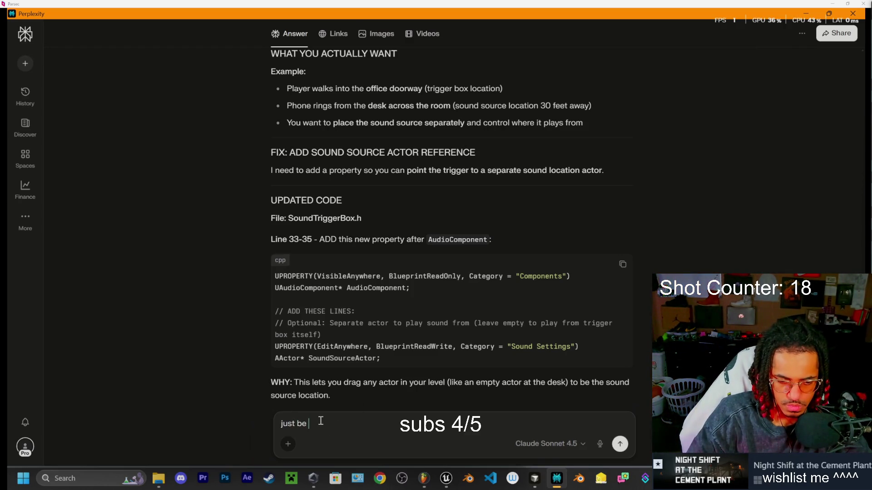
pyautogui.write('clearthis is for ')
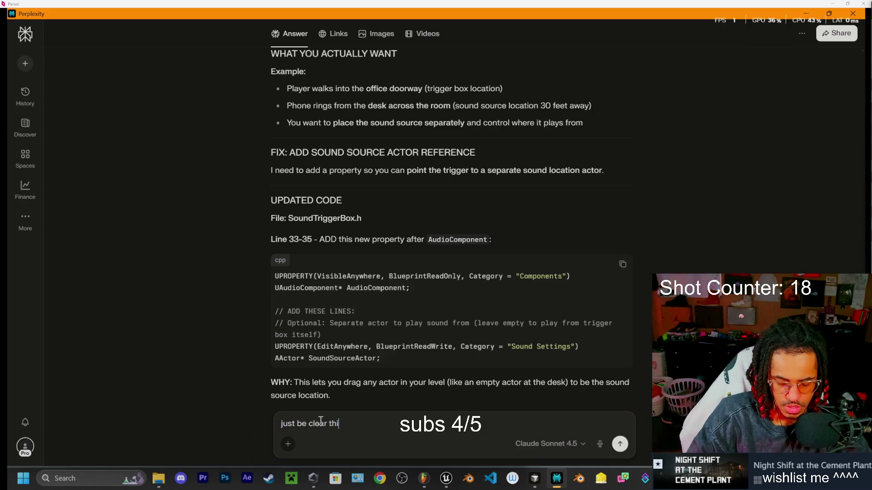
pyautogui.write('that ')
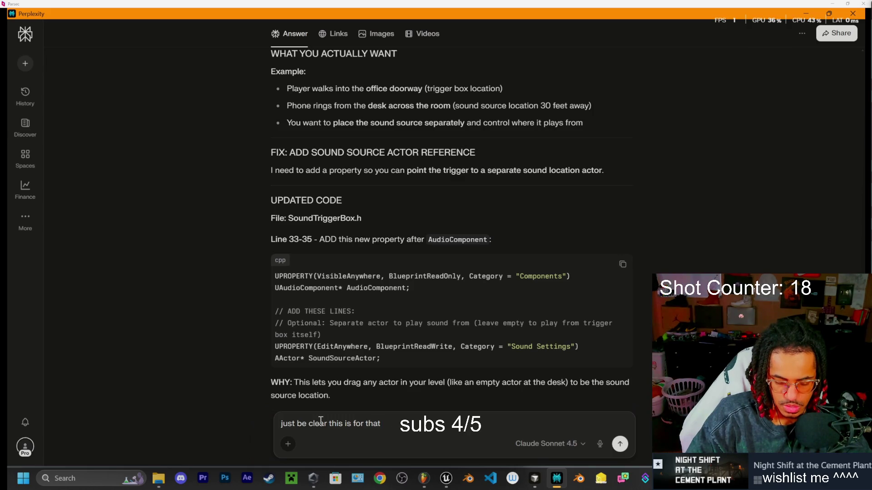
pyautogui.write('certa')
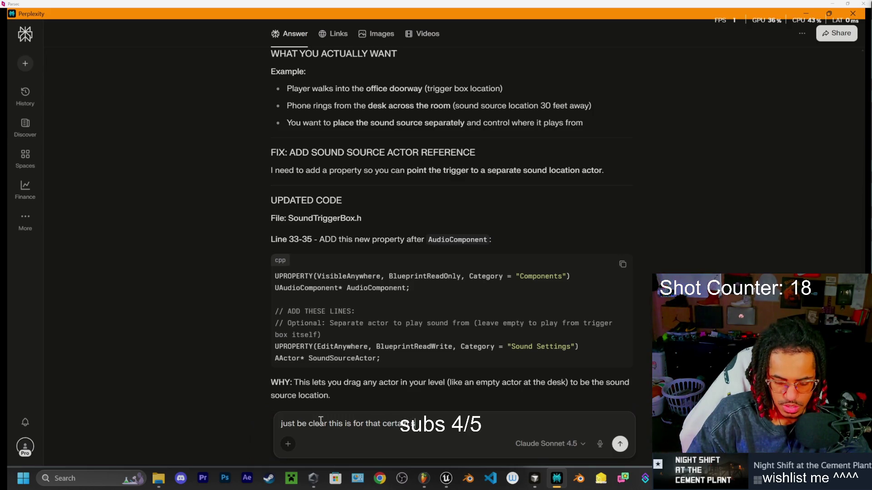
pyautogui.write('in system right')
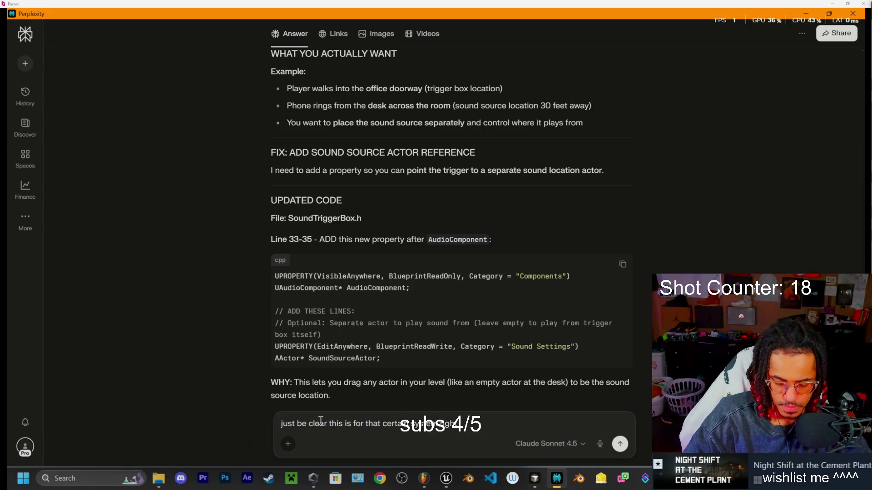
pyautogui.write('? I want ')
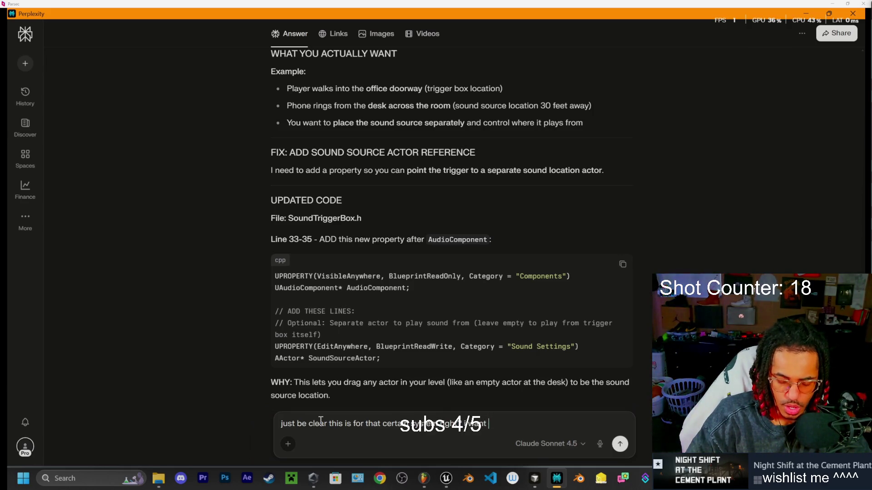
pyautogui.write('it to play')
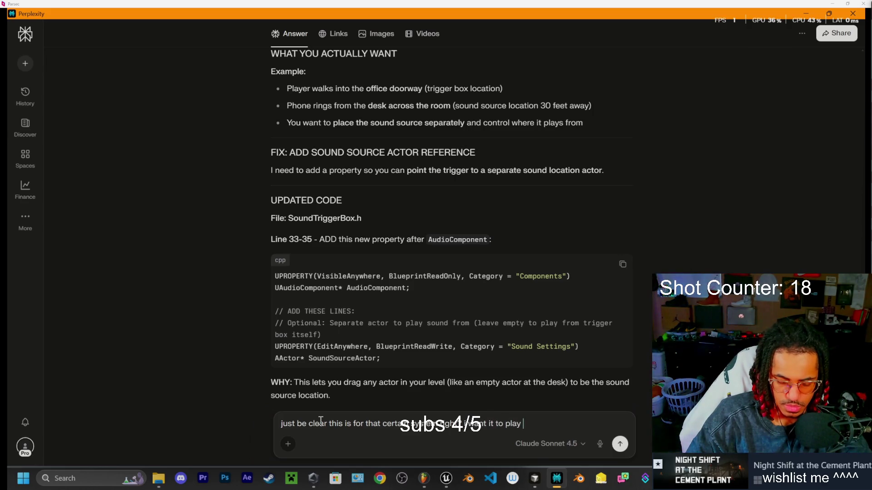
pyautogui.write(' from the ')
pyautogui.write('trigger b')
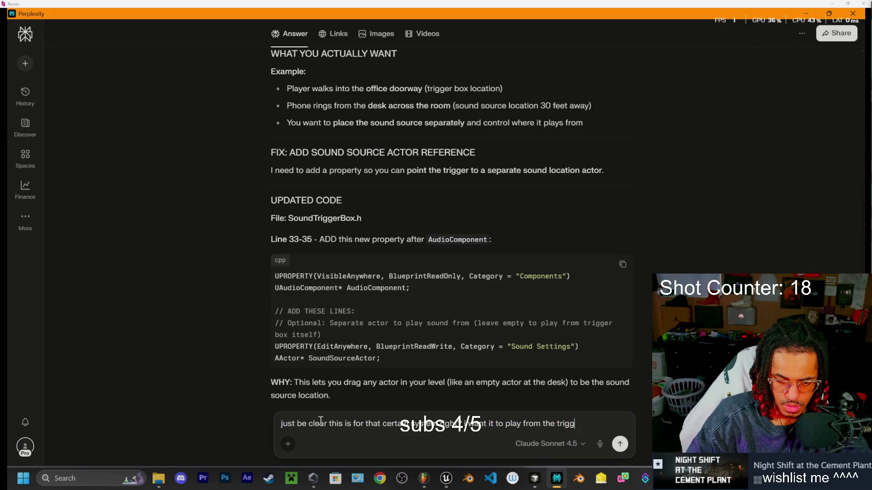
pyautogui.write('ox for the other 2 things, but when it comes to distance audio then yes i want that freedom to place the pther')
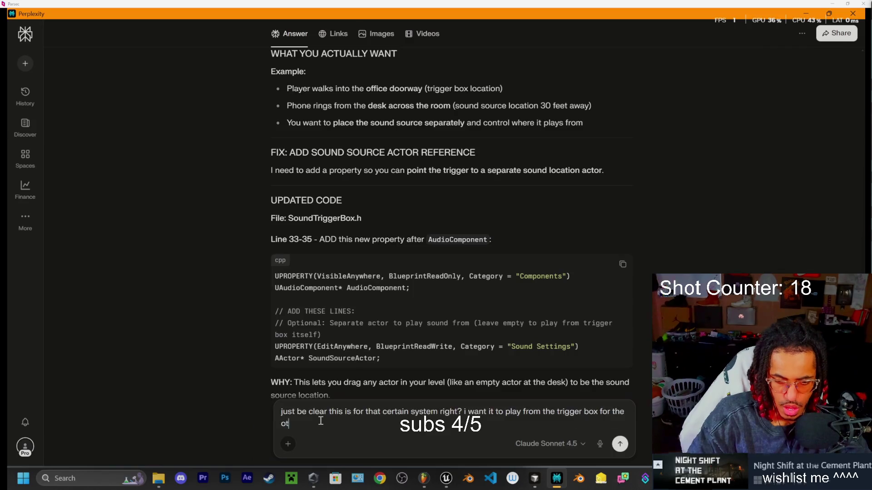
# - Finish and send the question asking whether two communicating classes are needed for separately placed sounds
pyautogui.press('BackSpace')
pyautogui.press('BackSpace')
pyautogui.press('BackSpace')
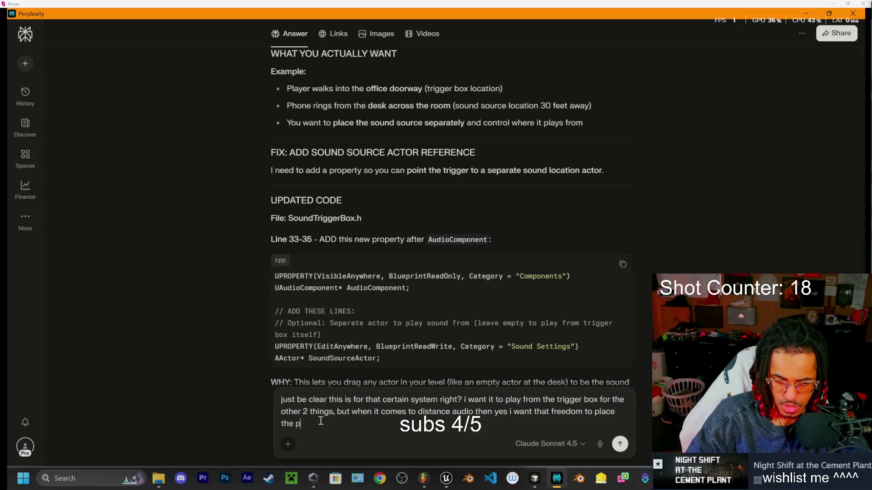
pyautogui.write('other bo')
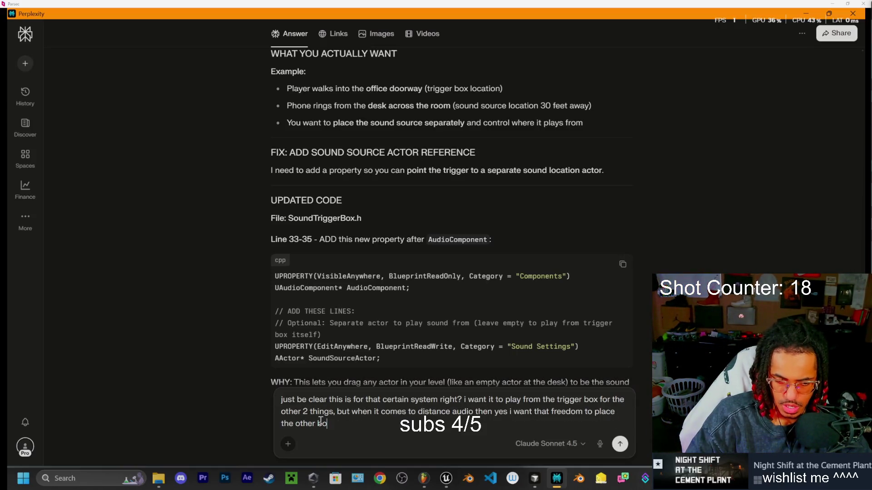
pyautogui.write('x somewhere e')
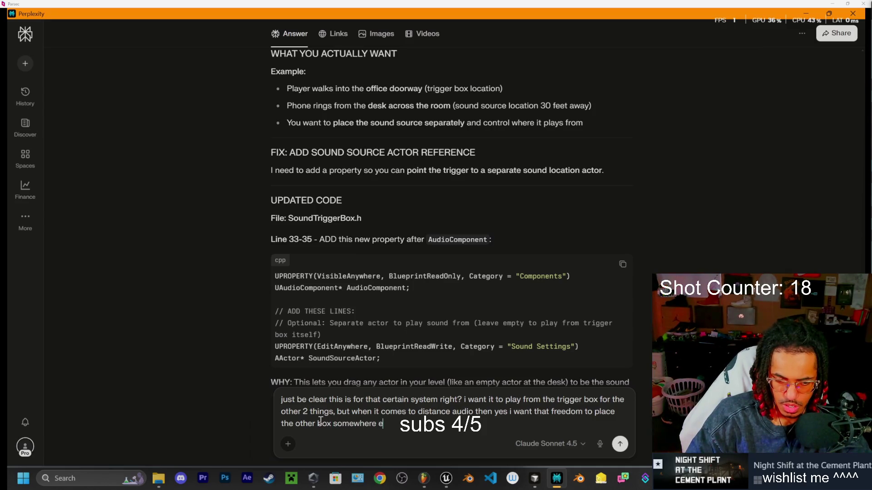
pyautogui.write('lse. s')
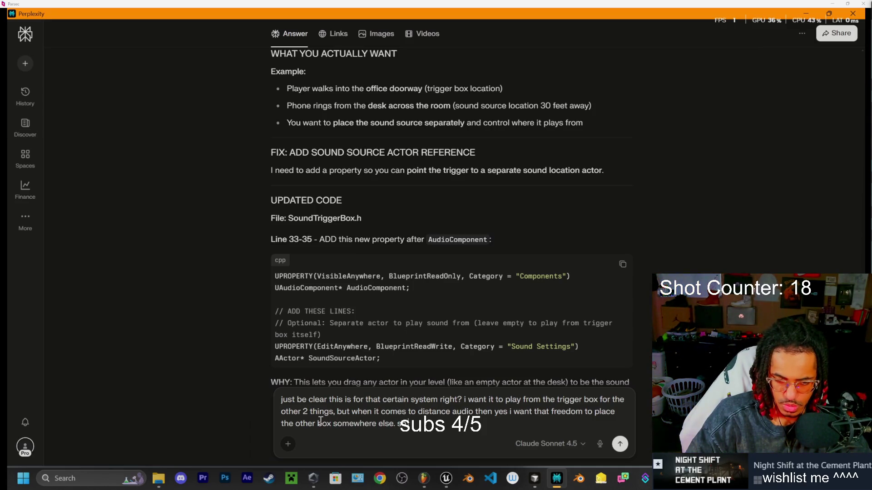
pyautogui.write('o')
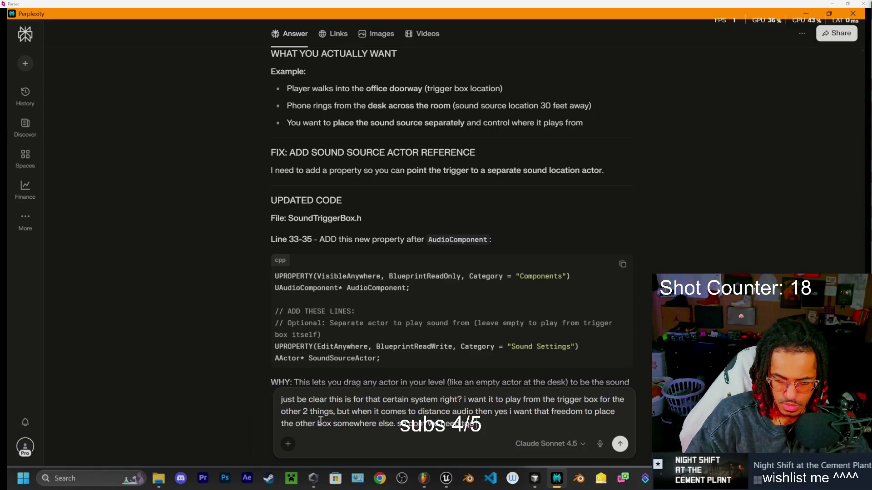
pyautogui.write(' how we need two pla')
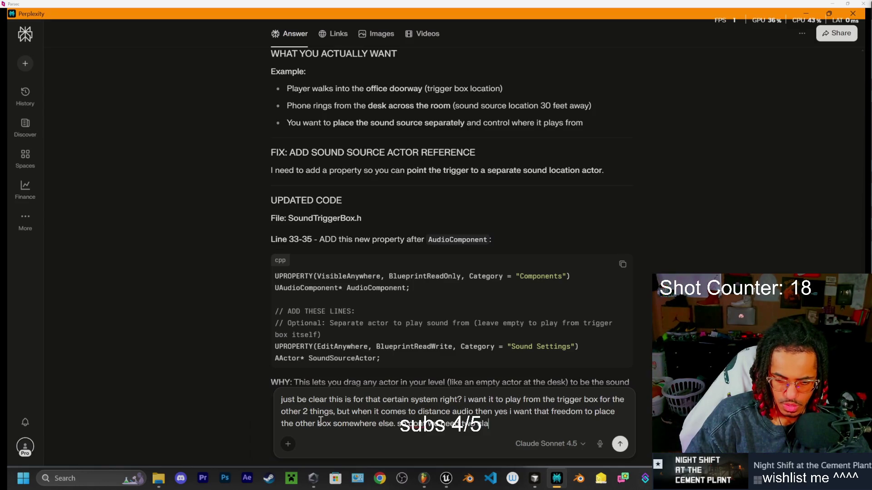
pyautogui.write('es for this that ci')
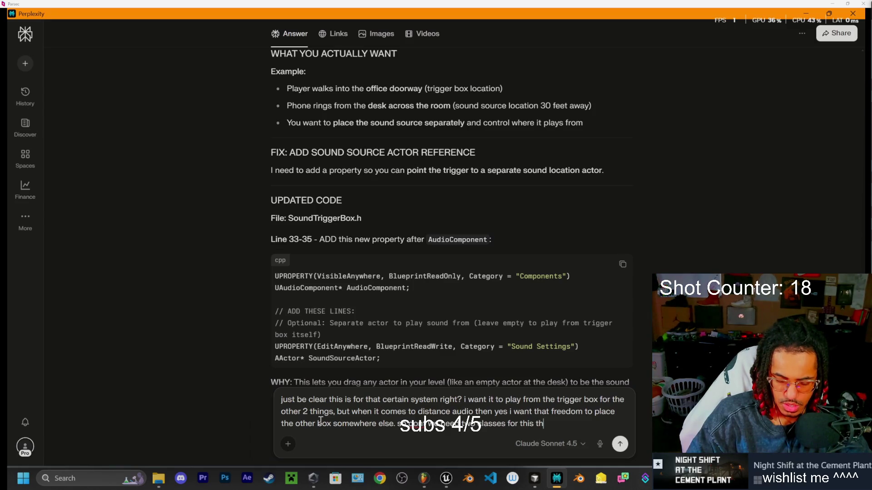
pyautogui.write('ommu')
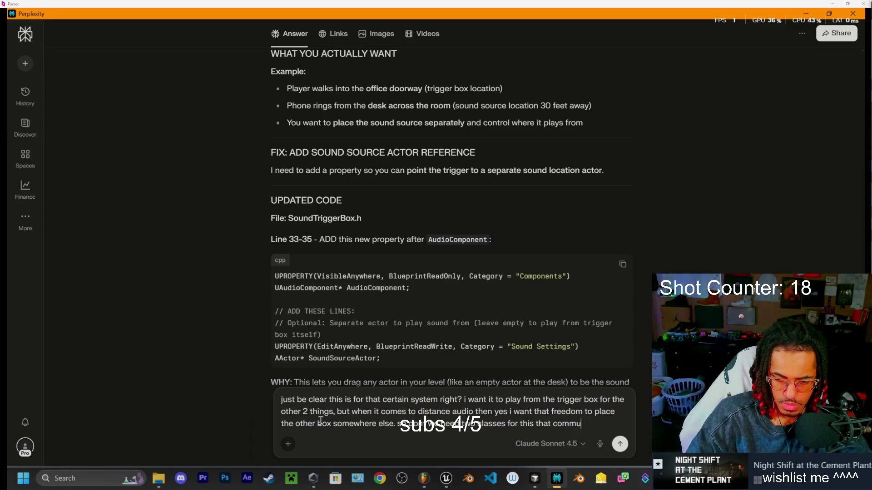
pyautogui.write('nitace to ea')
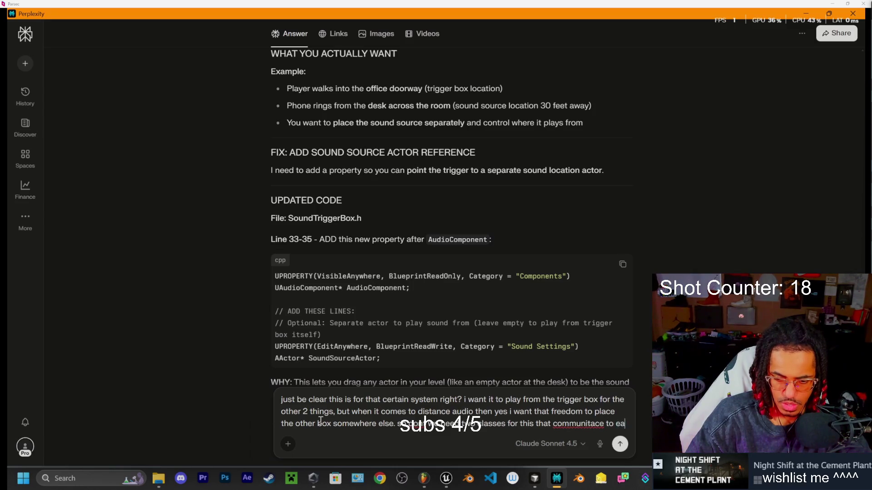
pyautogui.write('ch otehr whats best')
pyautogui.press('Return')
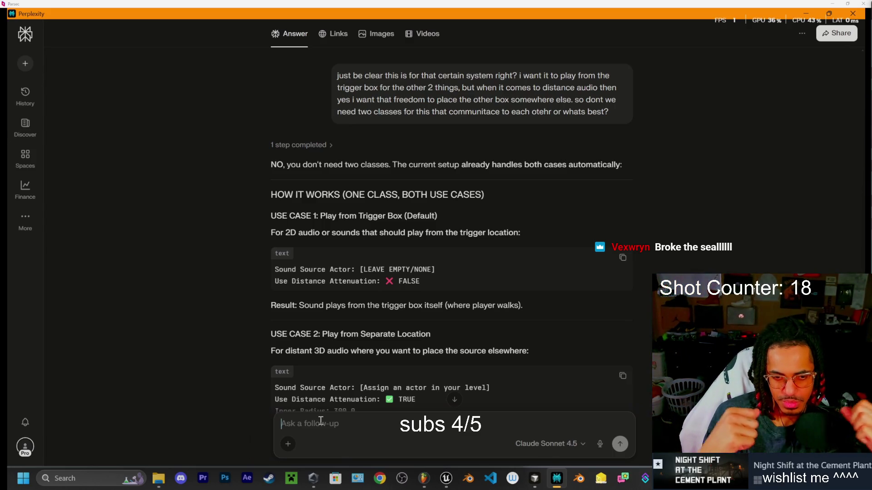
# - Review the reply's use cases, including the Office Phone and Jump Scare examples
pyautogui.click(320, 421)
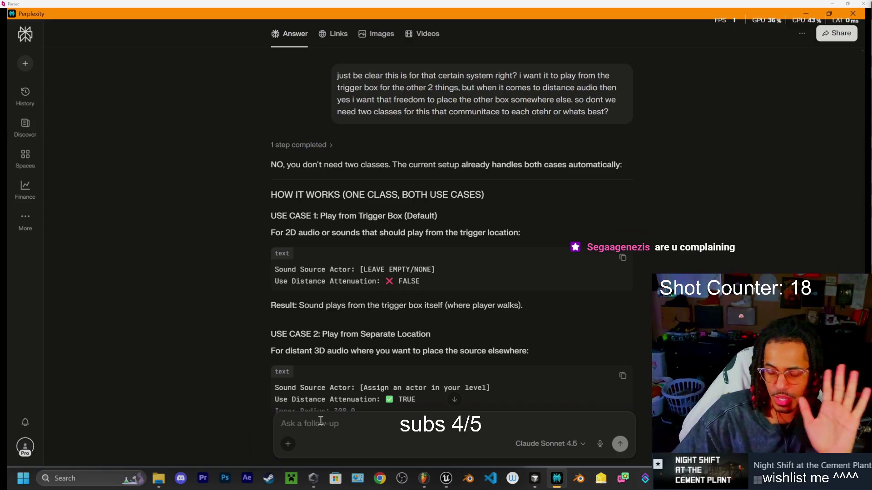
pyautogui.scroll(-1, 390, 299)
pyautogui.scroll(-12, 391, 294)
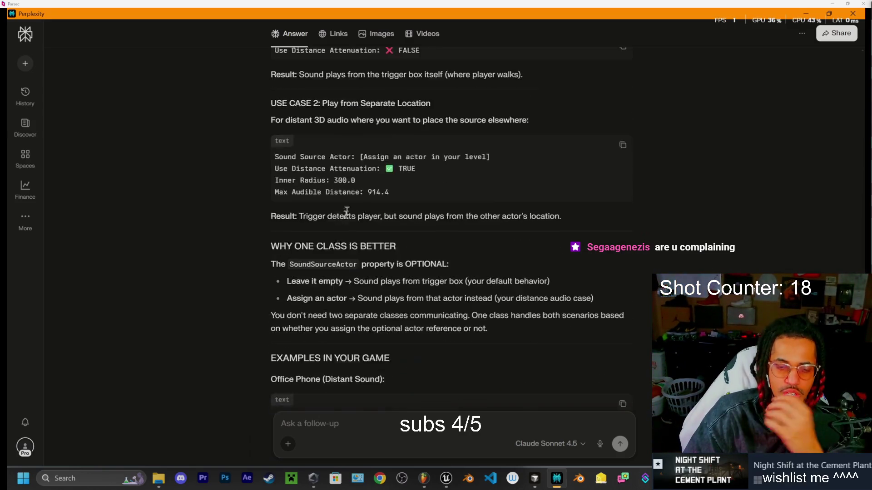
pyautogui.scroll(-2, 396, 192)
pyautogui.scroll(6, 314, 283)
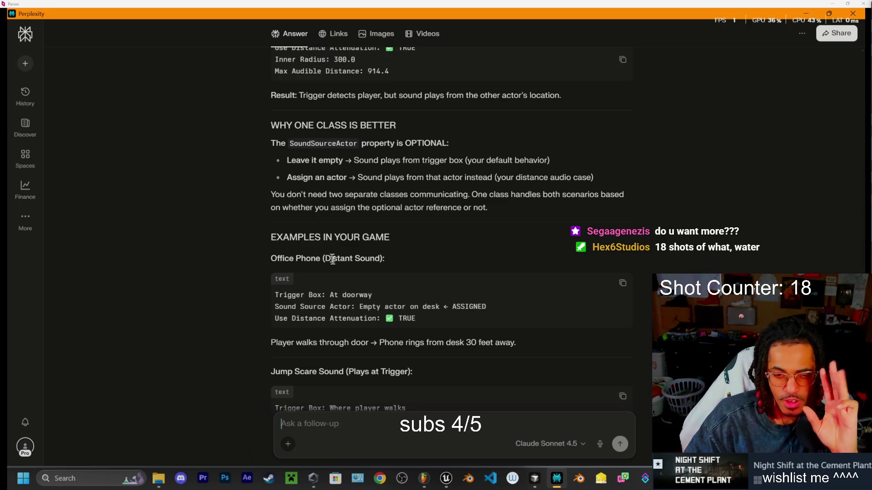
pyautogui.scroll(-3, 325, 258)
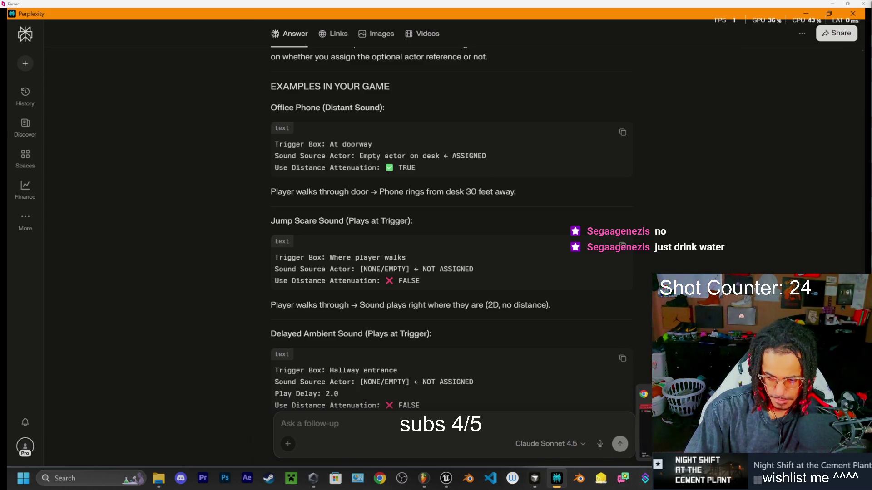
# - Switch over to the Chrome window playing YouTube
pyautogui.hotkey('alt', 'Tab')
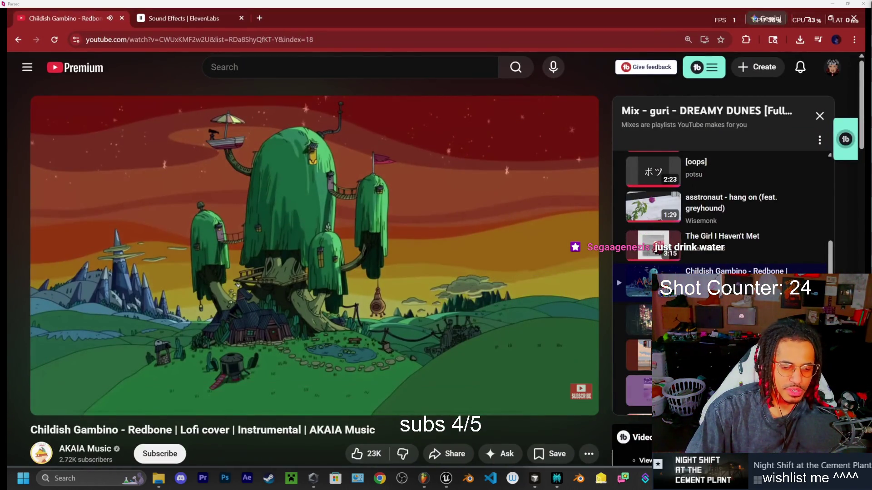
# - Minimize the YouTube browser to bring the Perplexity answer back
pyautogui.moveTo(833, 21)
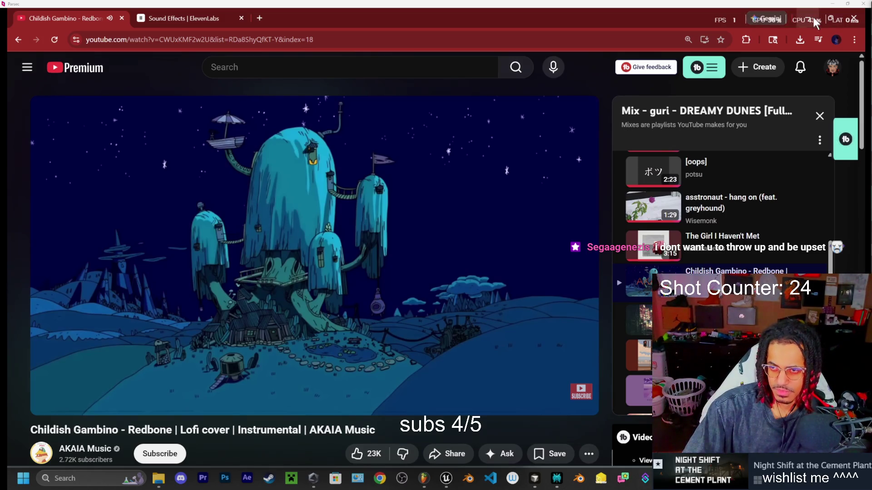
pyautogui.click(807, 20)
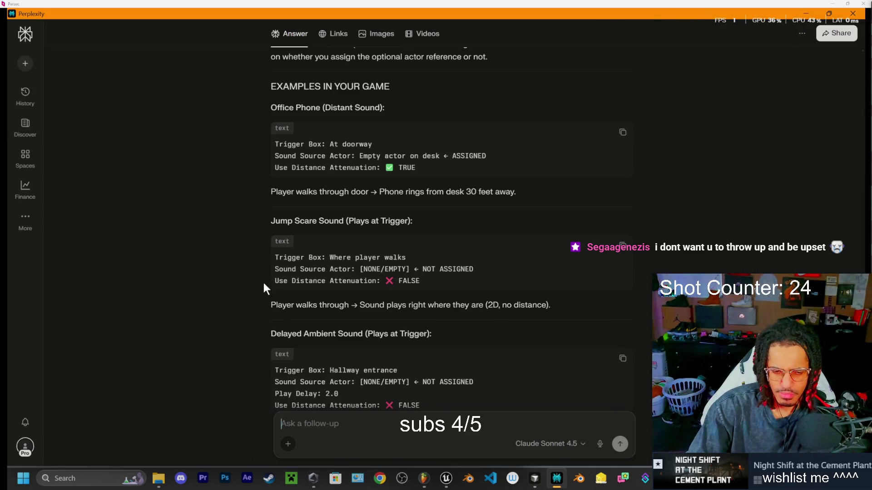
# - Read the Delayed Ambient Sound example, the automatic-handling section and the closing TLDR
pyautogui.scroll(-1, 356, 299)
pyautogui.scroll(2, 361, 285)
pyautogui.scroll(1, 361, 285)
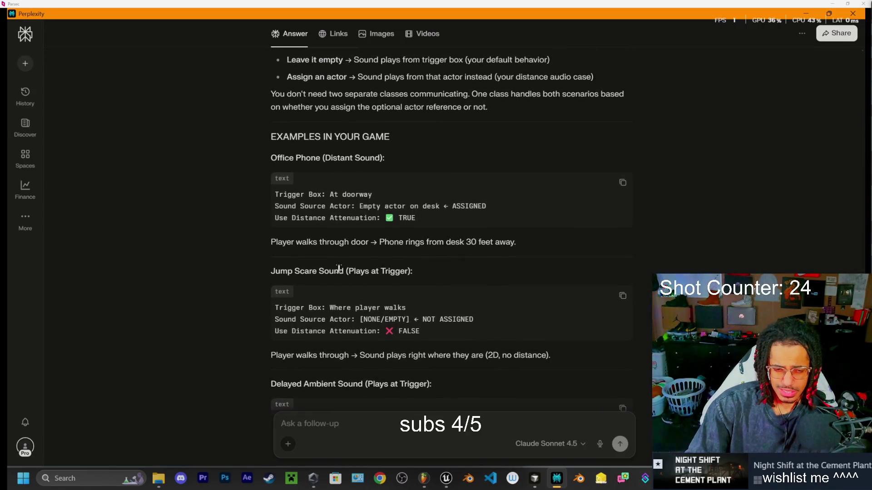
pyautogui.scroll(1, 318, 261)
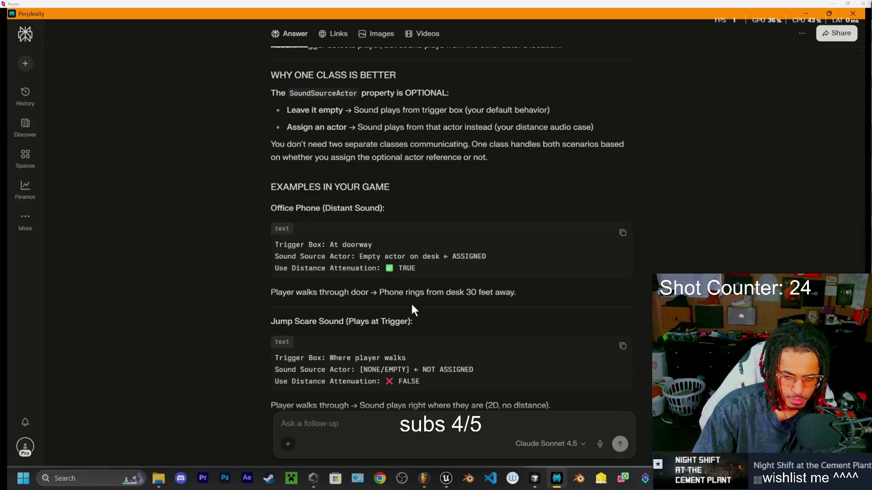
pyautogui.scroll(-1, 411, 302)
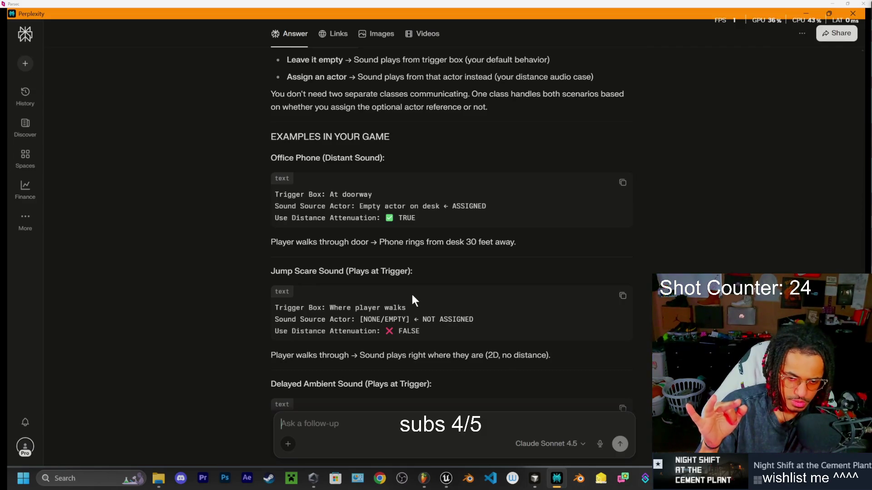
pyautogui.scroll(-4, 412, 296)
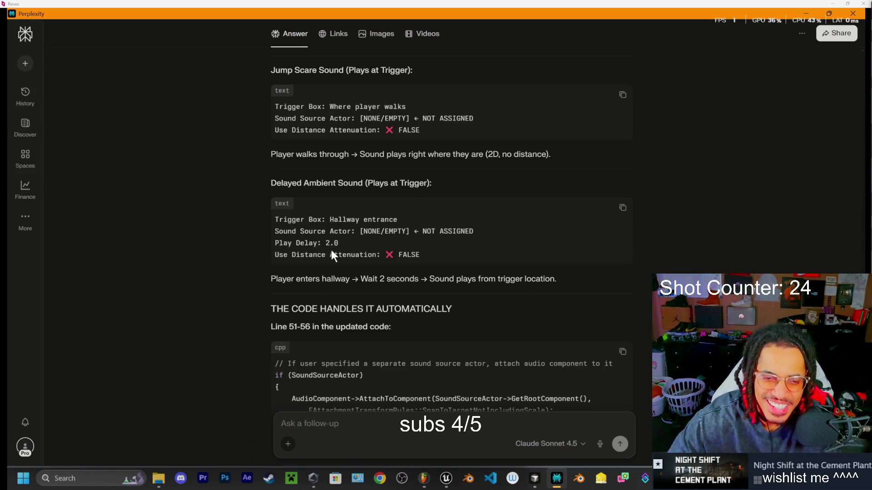
pyautogui.scroll(-5, 385, 370)
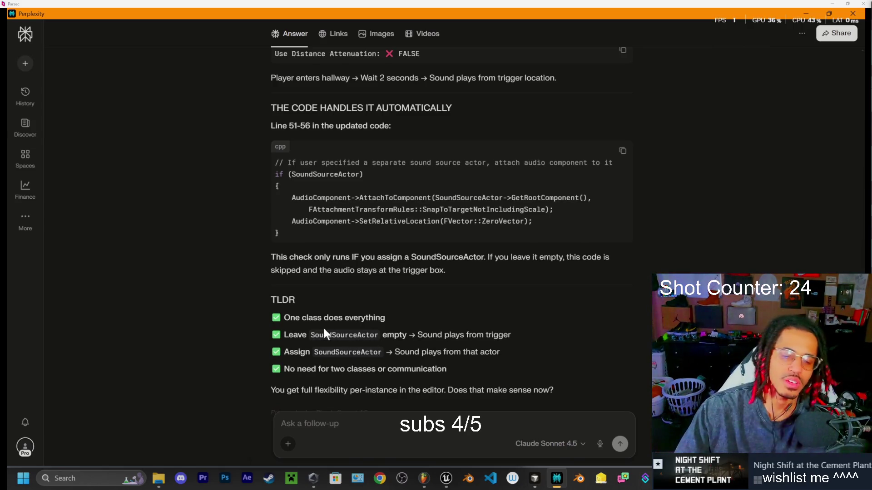
# - Read Perplexity's TLDR on leaving SoundSourceActor empty or assigning it per instance
pyautogui.scroll(-2, 301, 308)
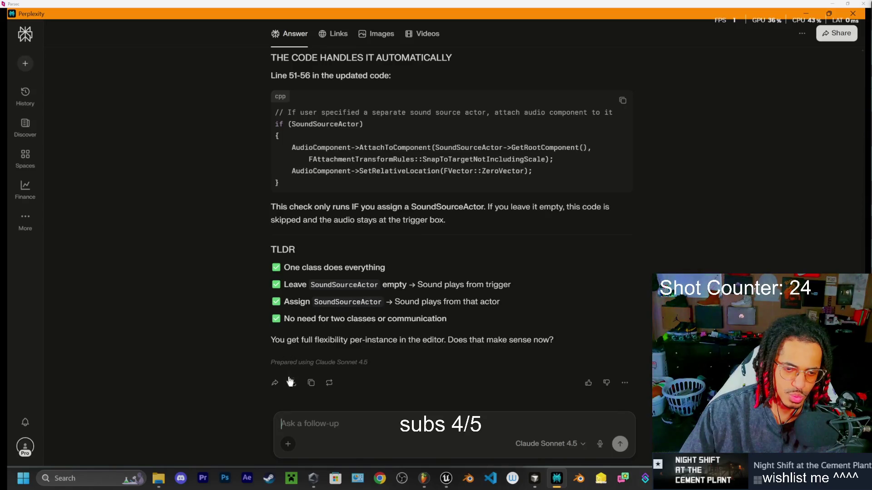
pyautogui.moveTo(278, 249); pyautogui.dragTo(284, 249)
pyautogui.click(318, 255)
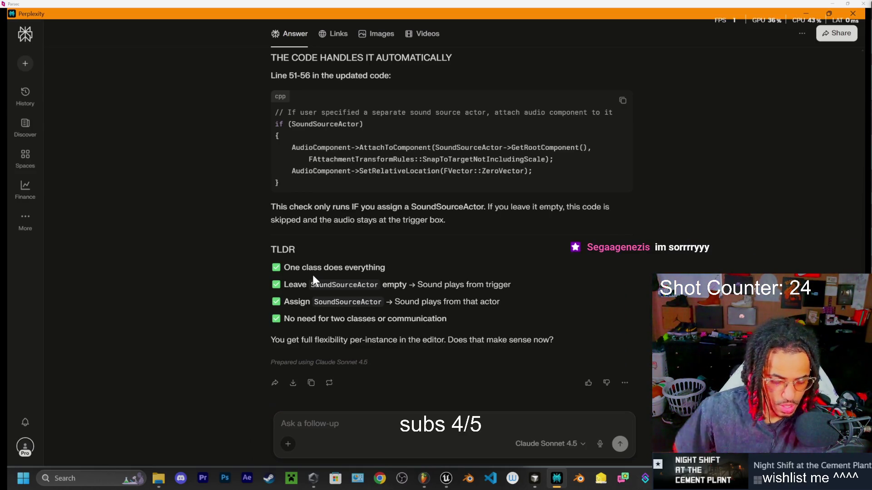
pyautogui.scroll(-1, 385, 200)
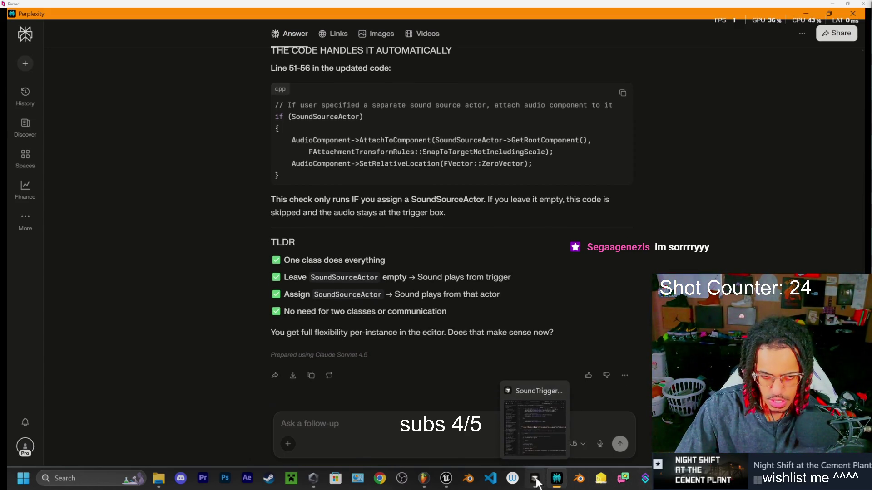
# - Bring up Cursor and look through the SoundTriggerBox.h header
pyautogui.click(534, 479)
pyautogui.click(277, 39)
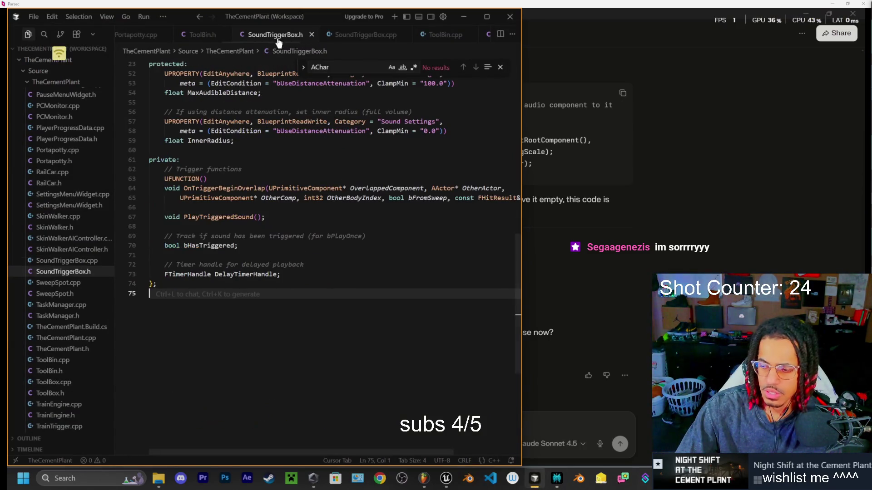
pyautogui.scroll(5, 377, 336)
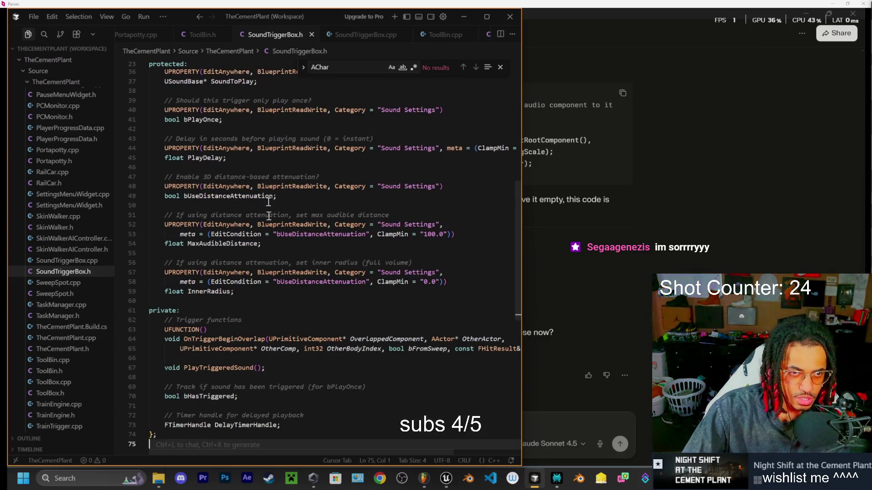
pyautogui.scroll(1, 320, 282)
pyautogui.scroll(3, 320, 282)
pyautogui.scroll(-2, 424, 311)
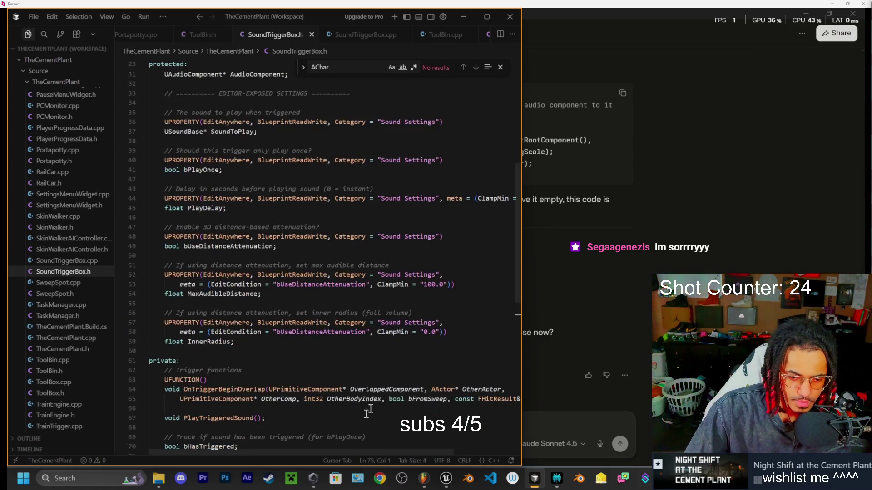
pyautogui.scroll(-1, 368, 411)
pyautogui.scroll(-3, 313, 381)
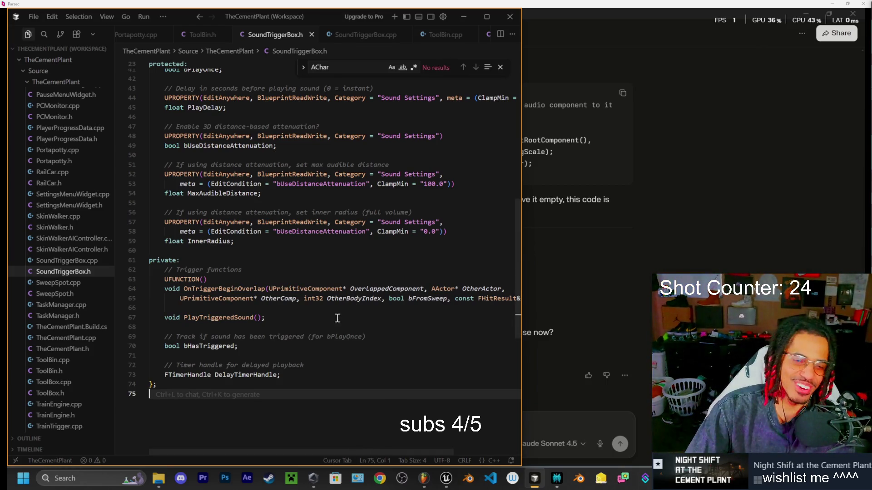
pyautogui.scroll(2, 328, 348)
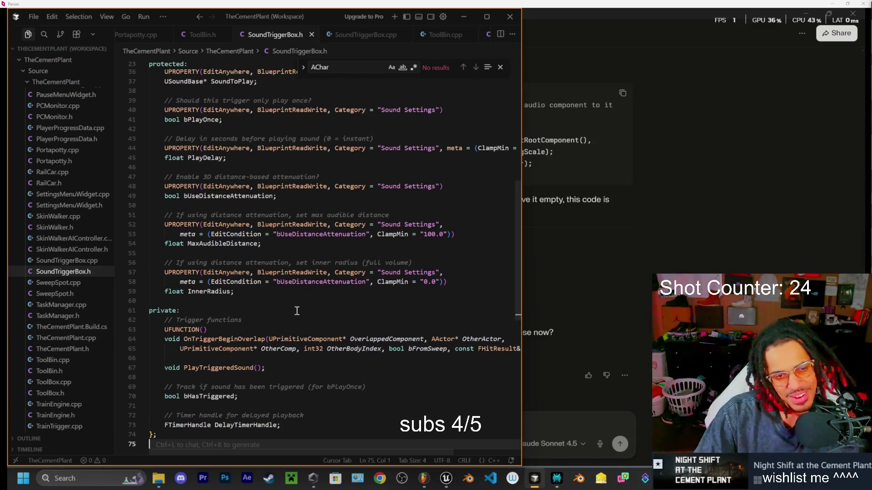
pyautogui.scroll(7, 297, 310)
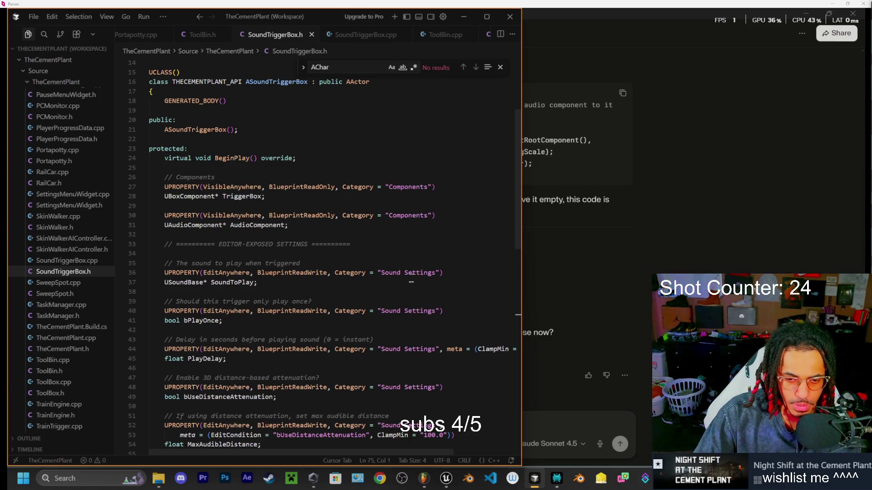
pyautogui.scroll(-3, 410, 278)
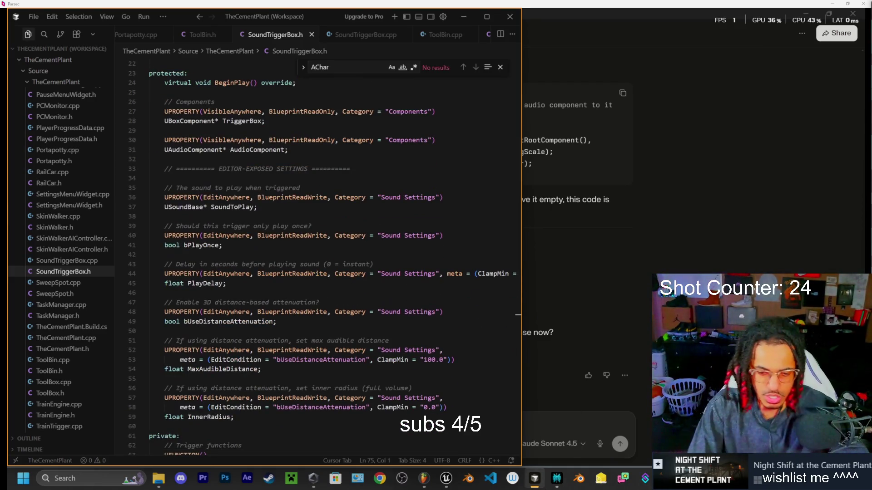
pyautogui.moveTo(534, 478)
# - Hot-reload the code with Live Coding (Ctrl+Alt+F11), dismiss its console, and open Downloads
pyautogui.click(460, 361)
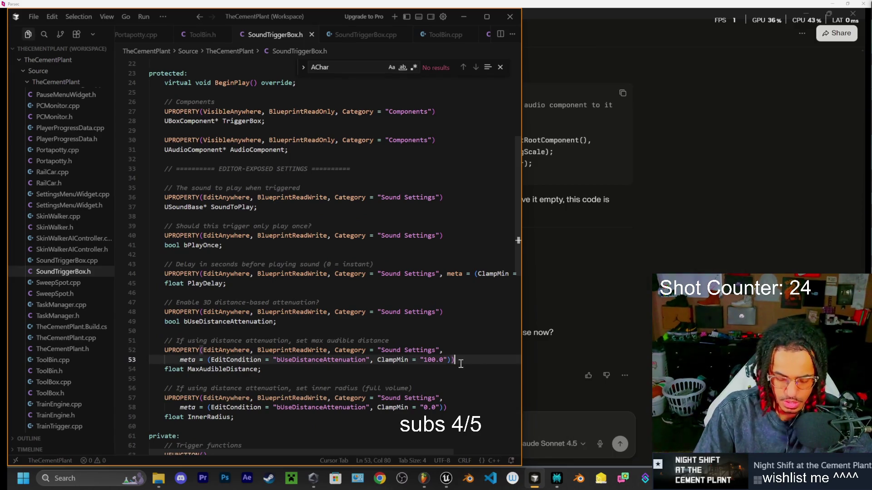
pyautogui.hotkey('ctrl', 'alt', 'F11')
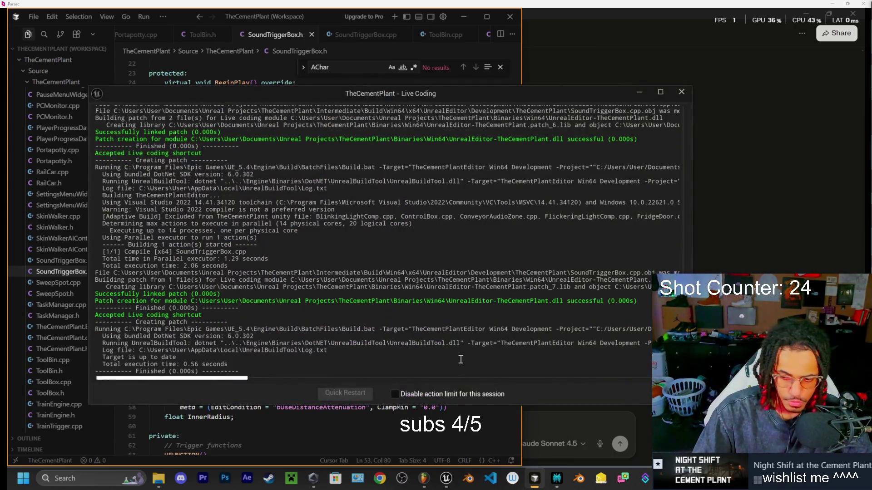
pyautogui.click(674, 79)
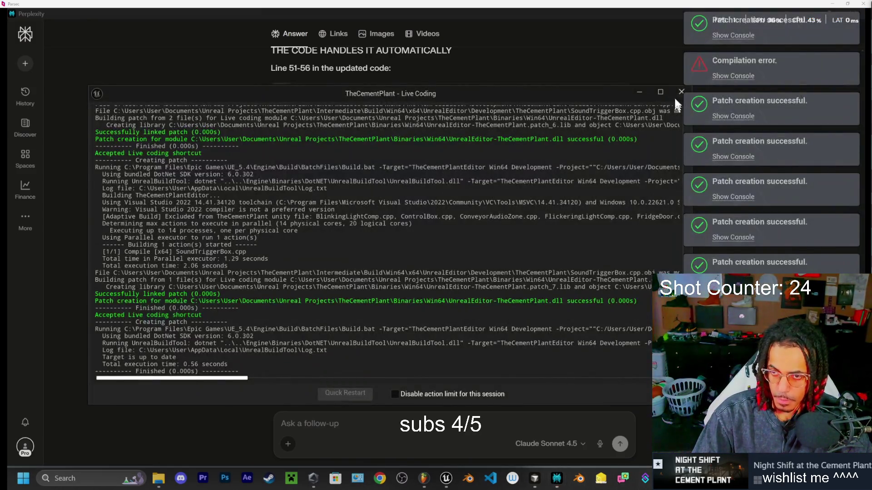
pyautogui.click(667, 91)
pyautogui.moveTo(544, 484)
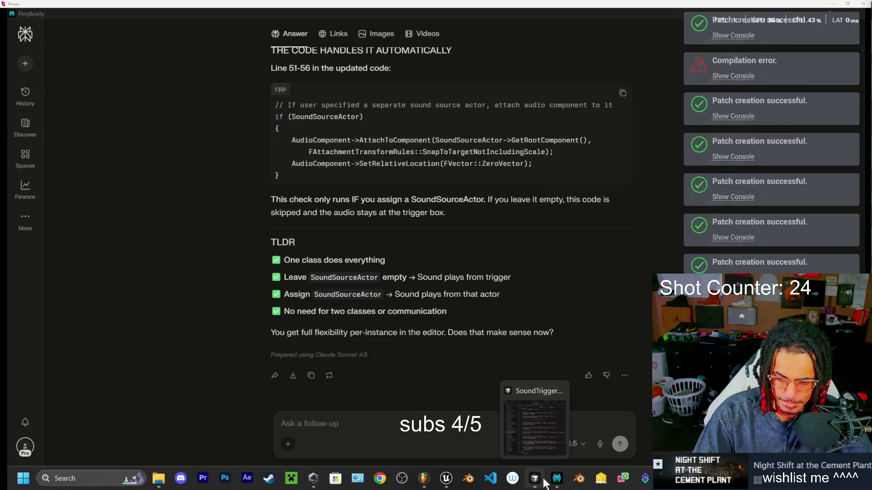
pyautogui.click(158, 478)
# - Maximize the Downloads window and preview Keci Voice lines RAW.wav
pyautogui.scroll(-3, 420, 214)
pyautogui.scroll(-2, 420, 216)
pyautogui.scroll(2, 419, 216)
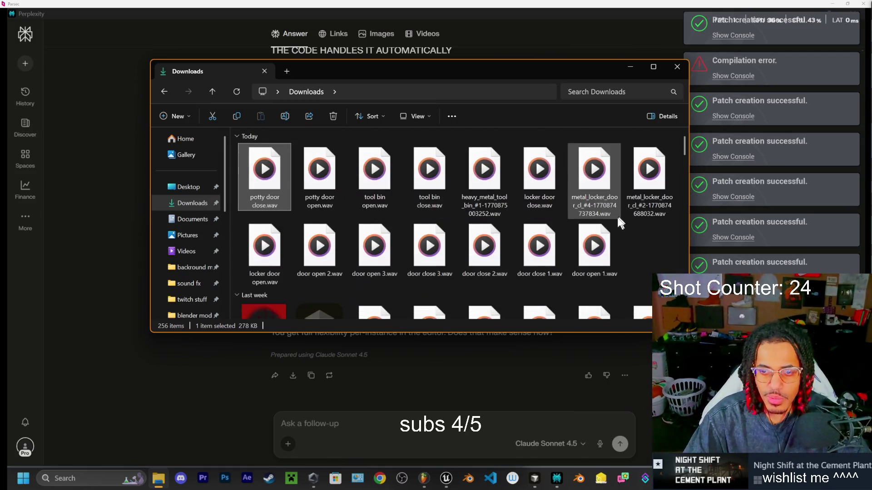
pyautogui.click(654, 66)
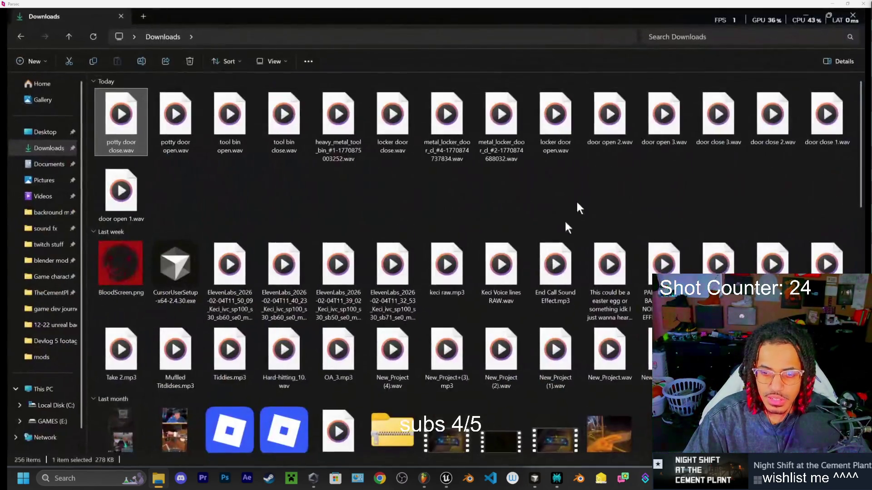
pyautogui.click(504, 279)
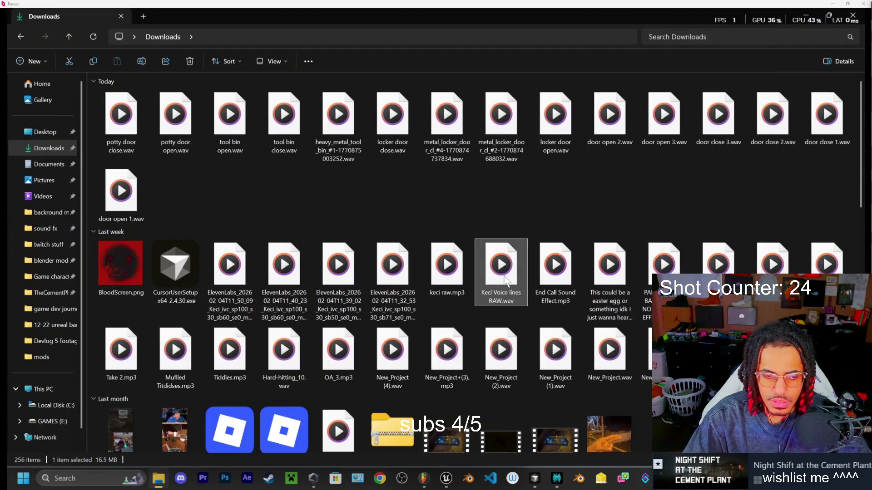
pyautogui.doubleClick(504, 279)
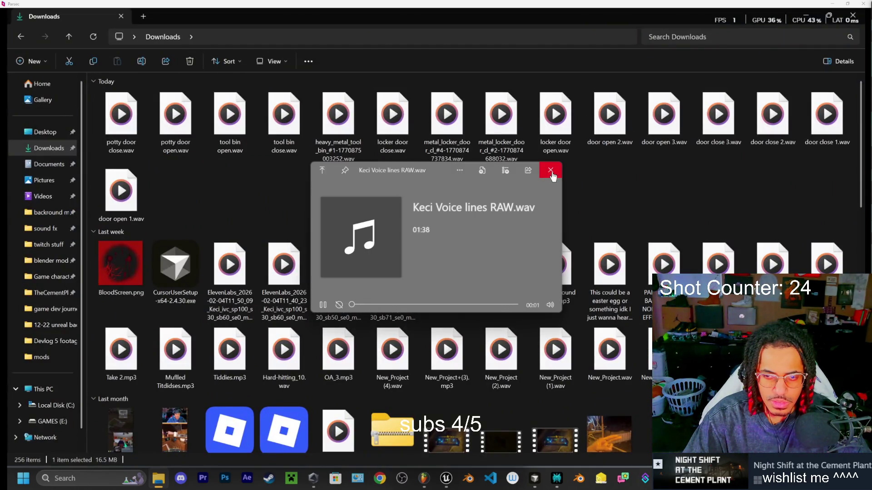
pyautogui.click(551, 175)
# - Preview keci raw.mp3 and End Call Sound Effect.mp3
pyautogui.click(460, 259)
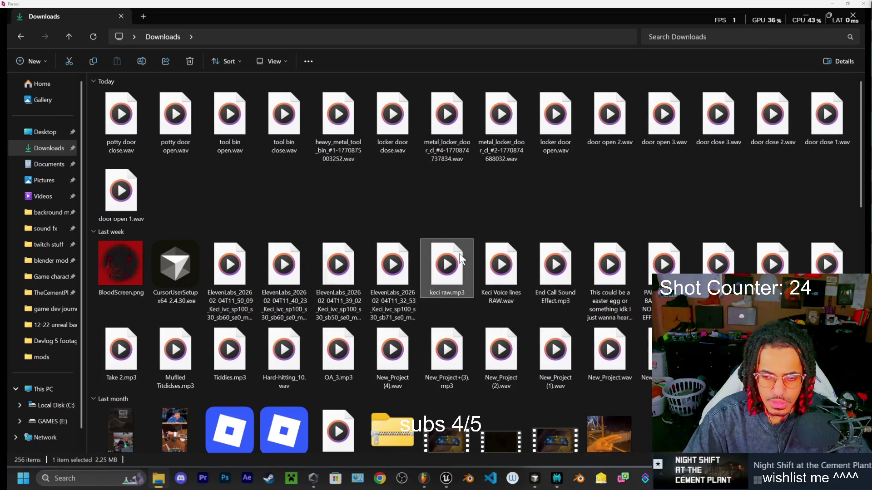
pyautogui.doubleClick(460, 259)
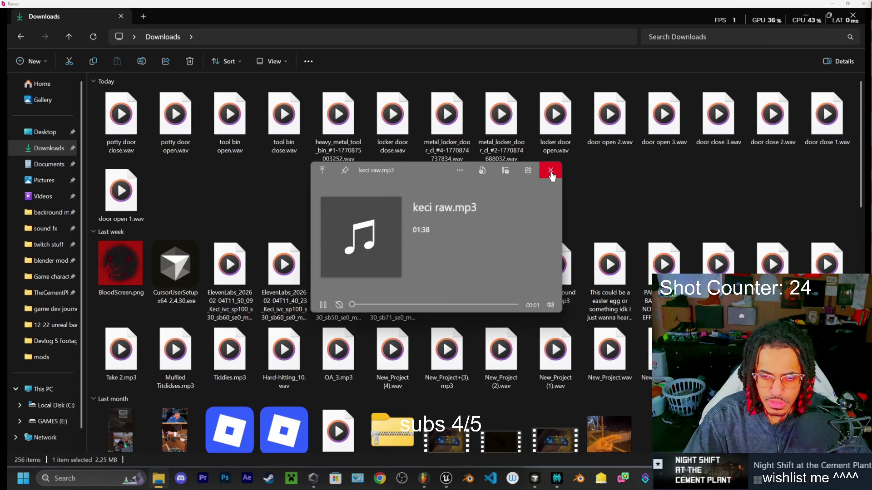
pyautogui.click(551, 170)
pyautogui.moveTo(400, 331)
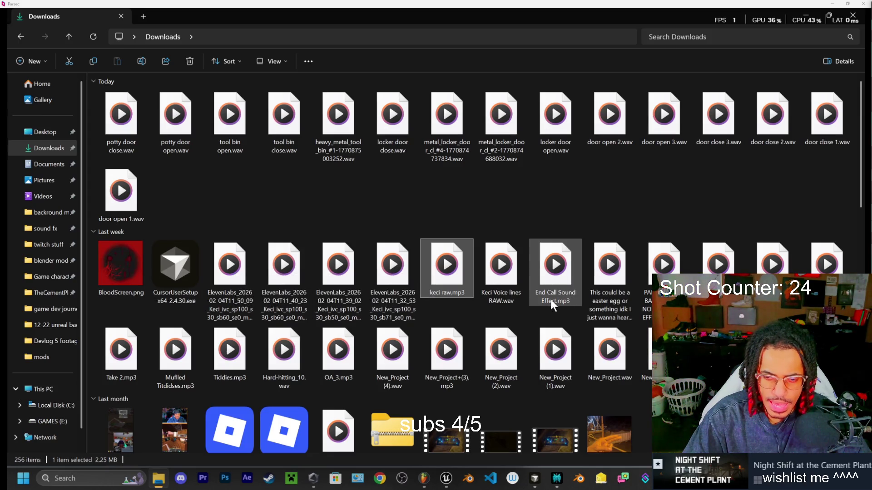
pyautogui.click(557, 276)
pyautogui.doubleClick(557, 276)
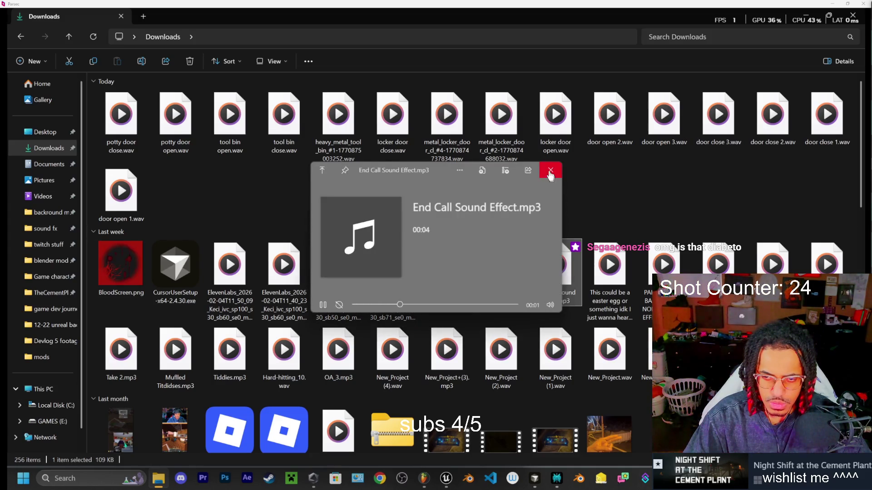
pyautogui.click(551, 170)
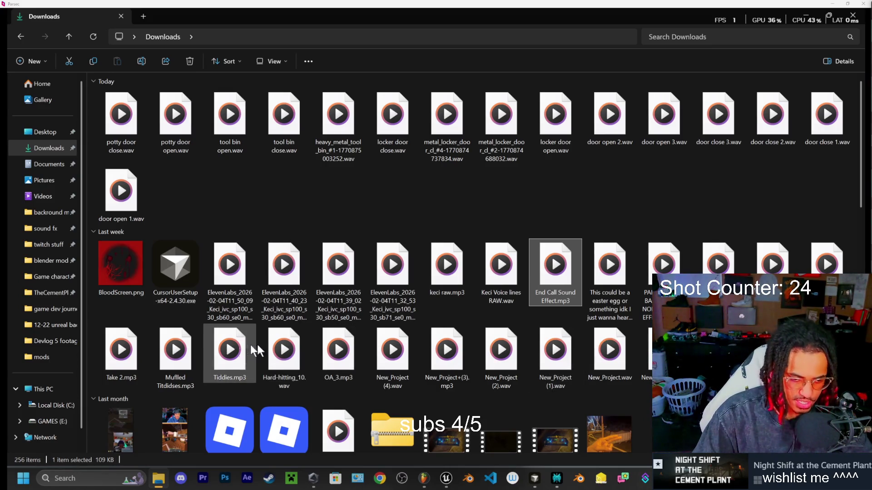
# - Go to the Videos folder and open the keci lines ft hex project
pyautogui.scroll(-5, 272, 336)
pyautogui.scroll(2, 355, 315)
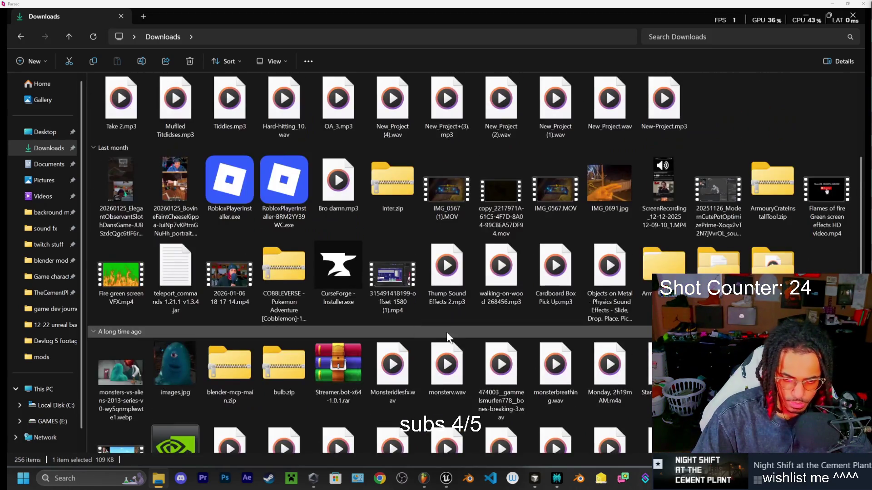
pyautogui.scroll(2, 454, 330)
pyautogui.scroll(2, 315, 320)
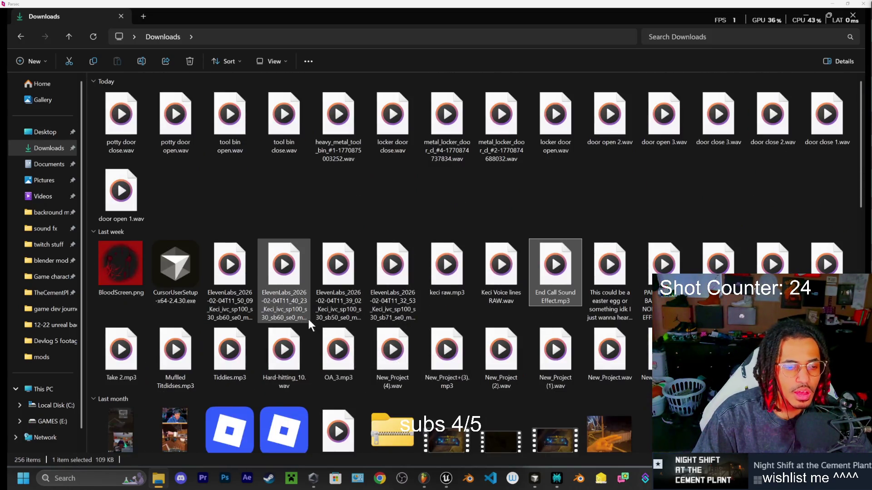
pyautogui.click(46, 212)
pyautogui.click(43, 196)
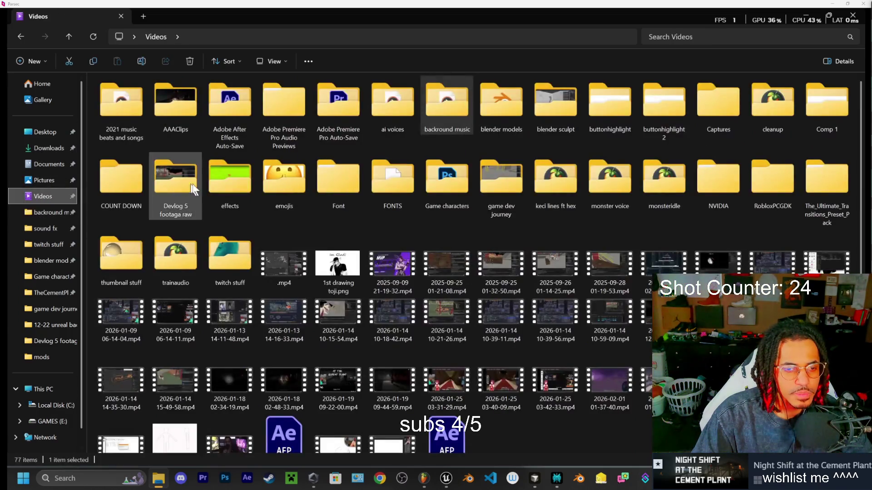
pyautogui.scroll(1, 427, 276)
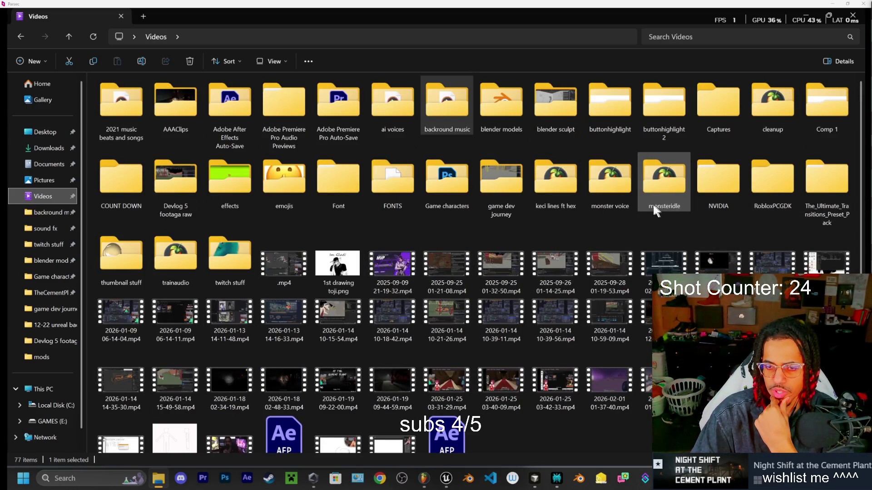
pyautogui.doubleClick(560, 188)
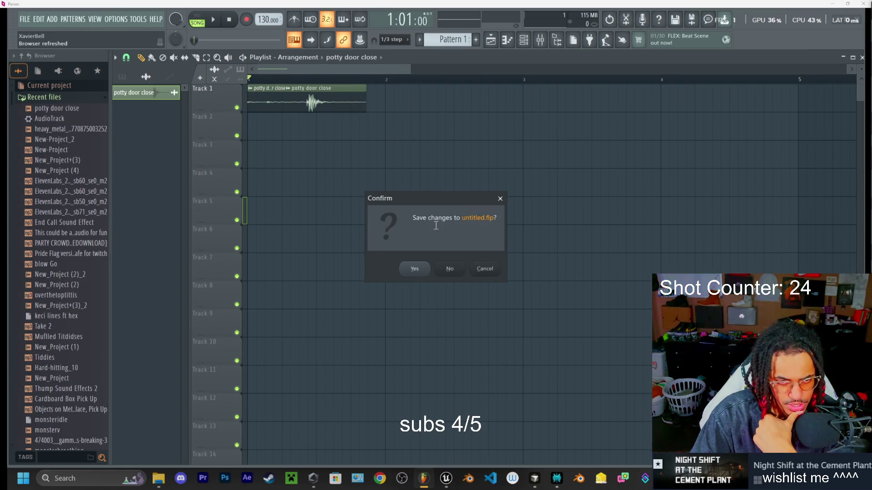
# - Load keci lines ft hex.flp without saving untitled.flp, play it, skip to bar 4, then stop
pyautogui.click(450, 270)
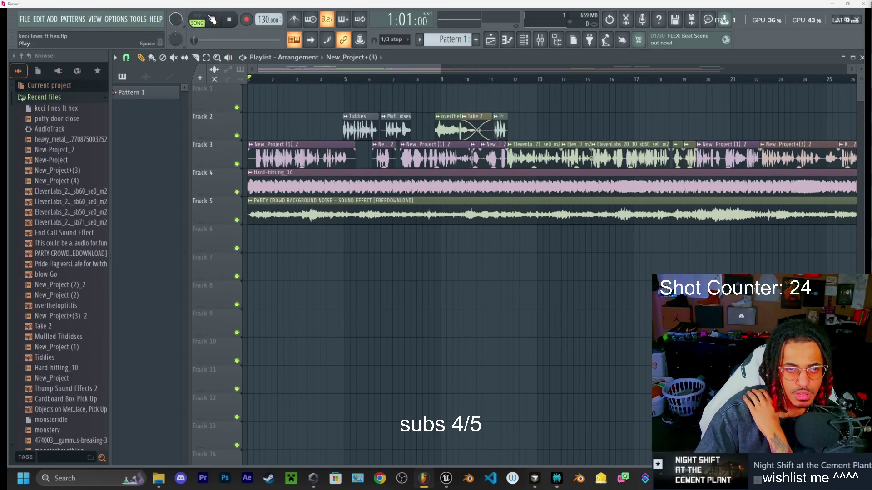
pyautogui.click(211, 20)
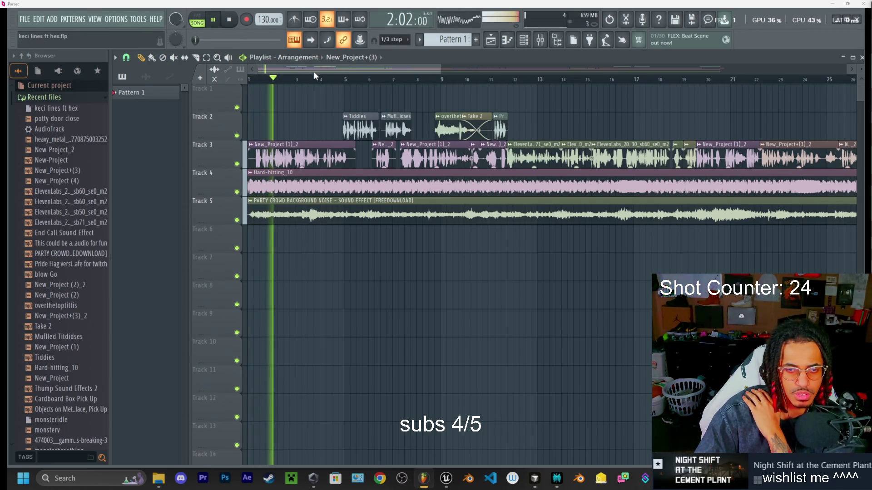
pyautogui.click(329, 79)
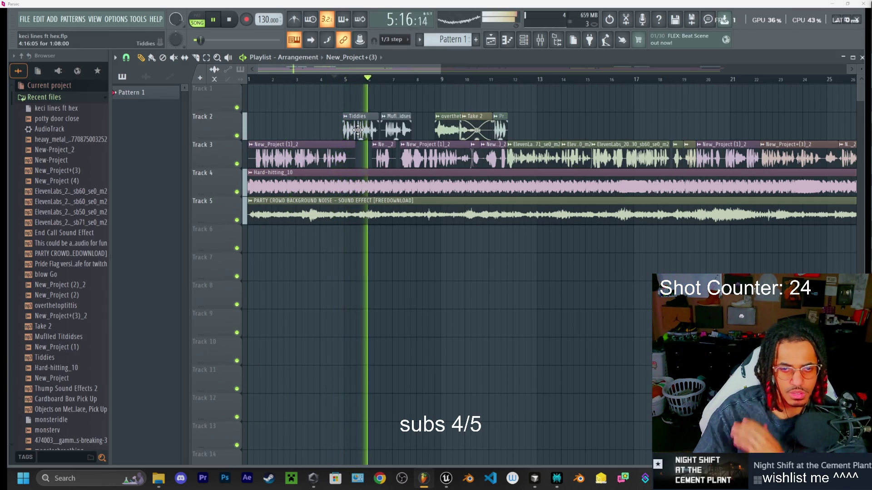
pyautogui.press('space')
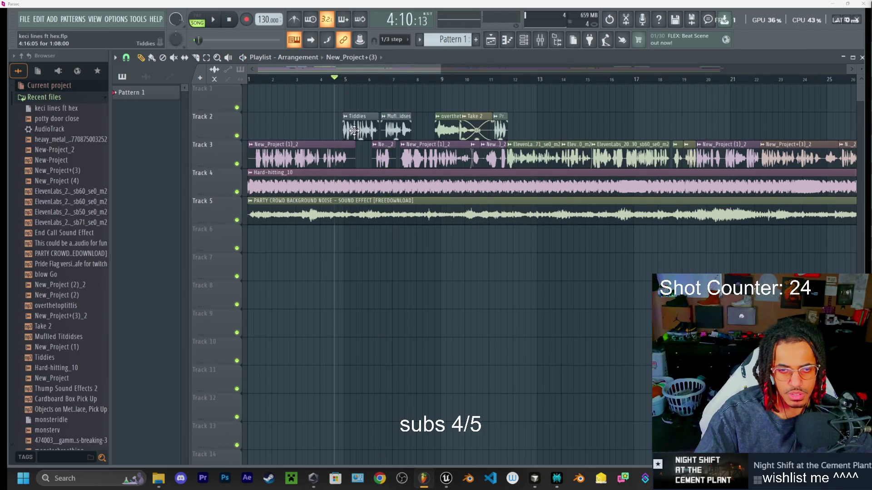
pyautogui.doubleClick(353, 130)
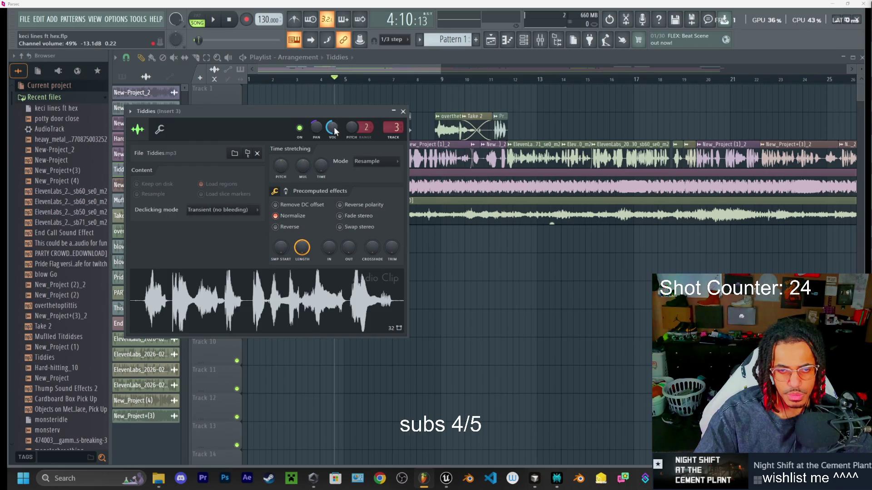
pyautogui.click(403, 112)
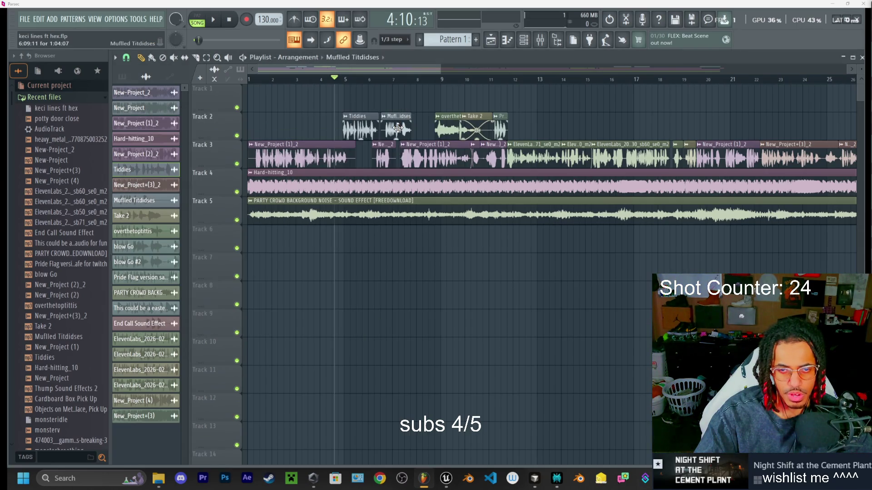
pyautogui.doubleClick(397, 128)
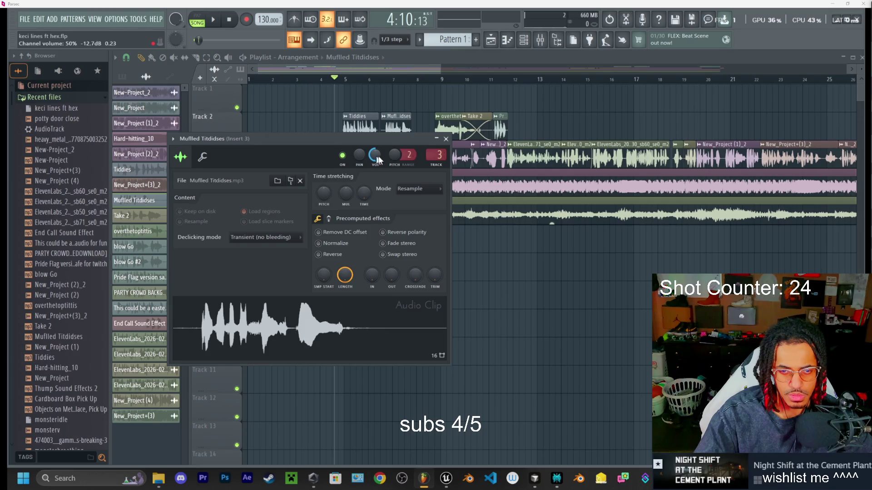
pyautogui.click(446, 139)
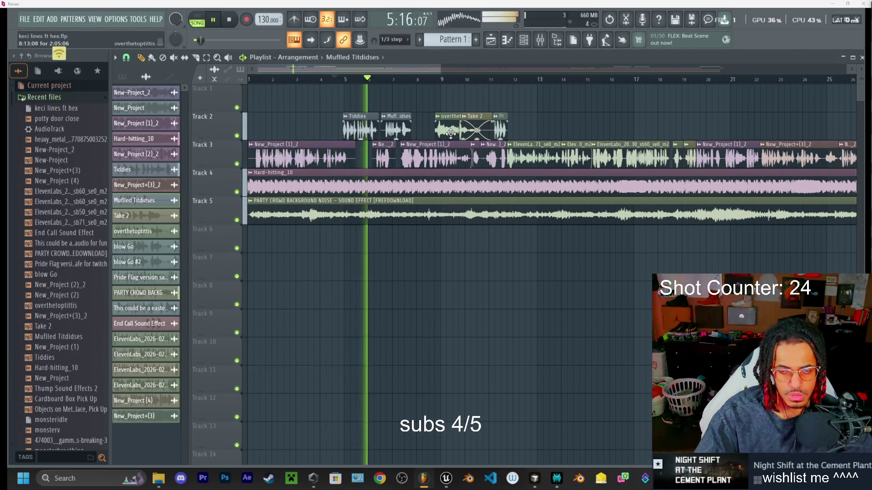
pyautogui.doubleClick(452, 132)
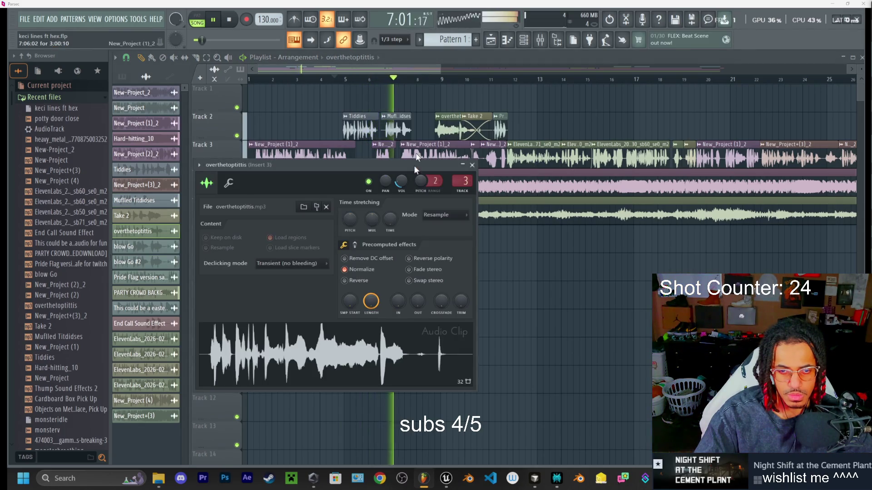
pyautogui.click(472, 165)
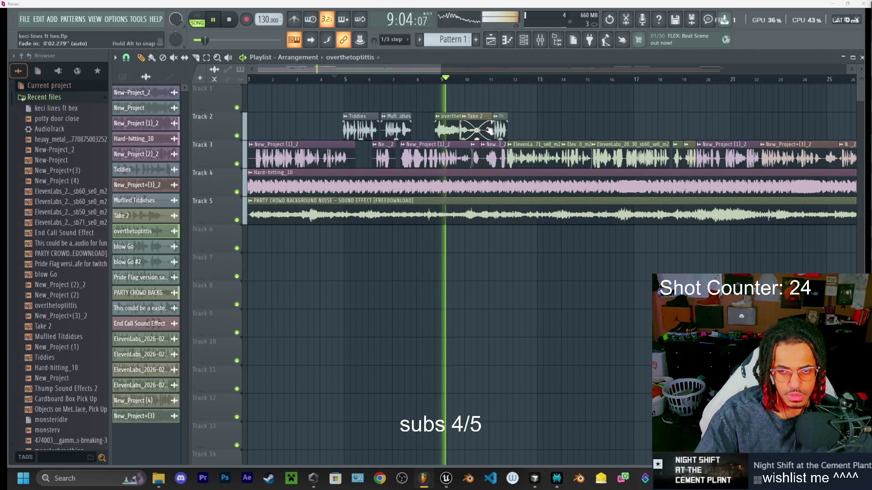
pyautogui.doubleClick(461, 128)
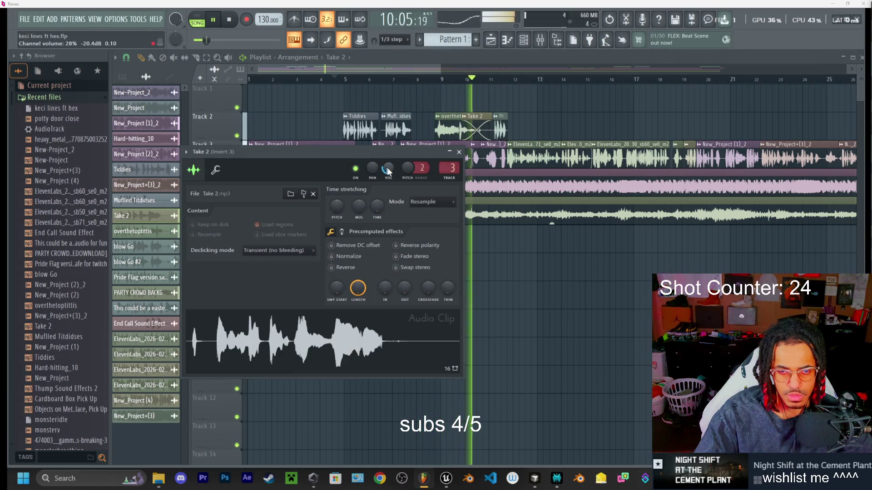
pyautogui.click(458, 153)
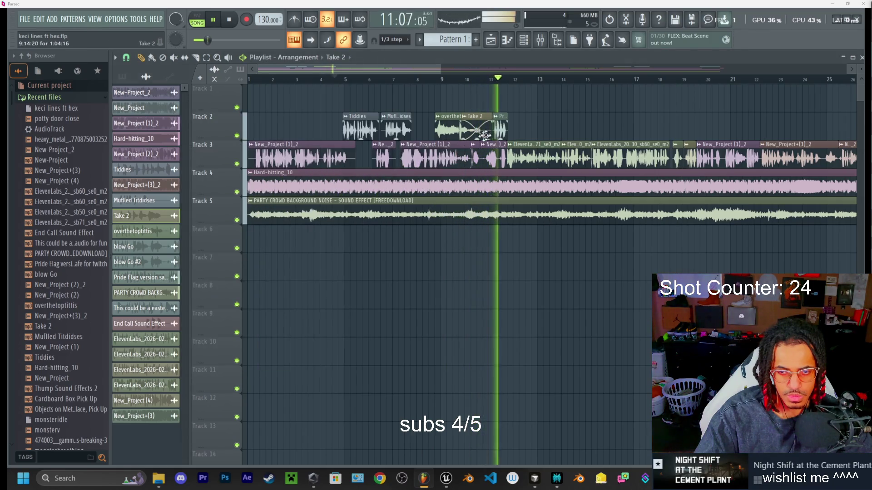
pyautogui.doubleClick(500, 131)
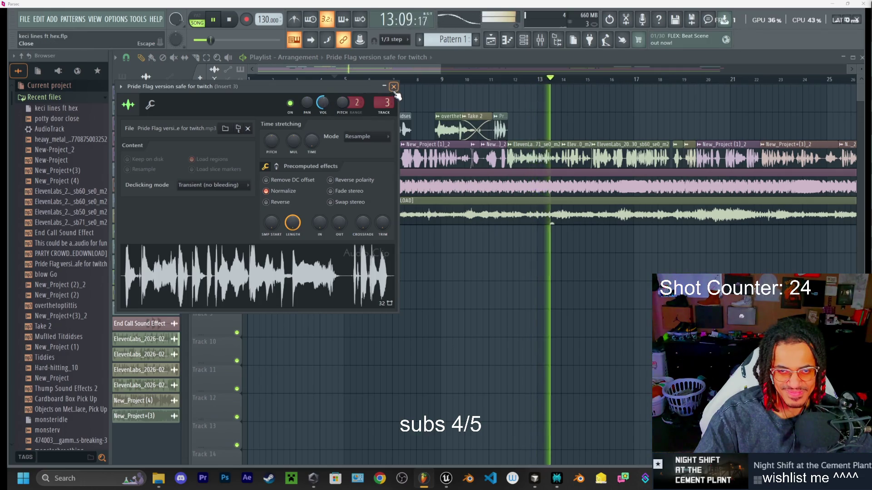
pyautogui.click(394, 86)
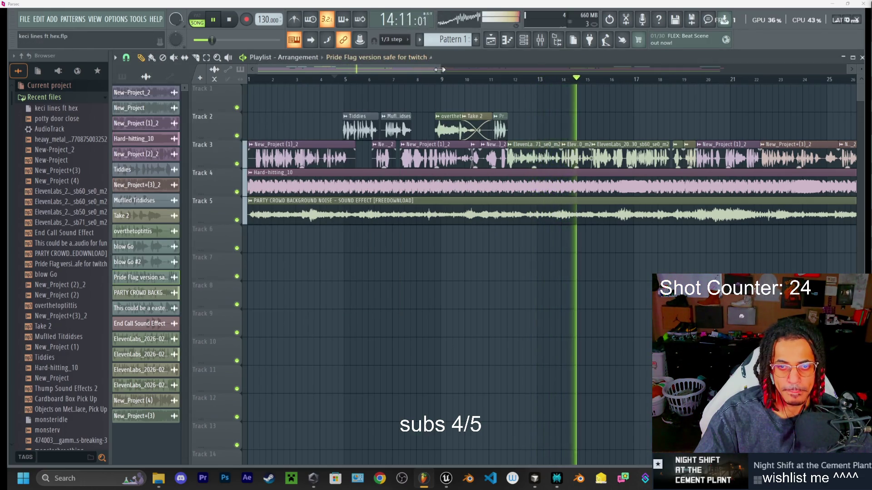
pyautogui.moveTo(441, 69); pyautogui.dragTo(722, 71)
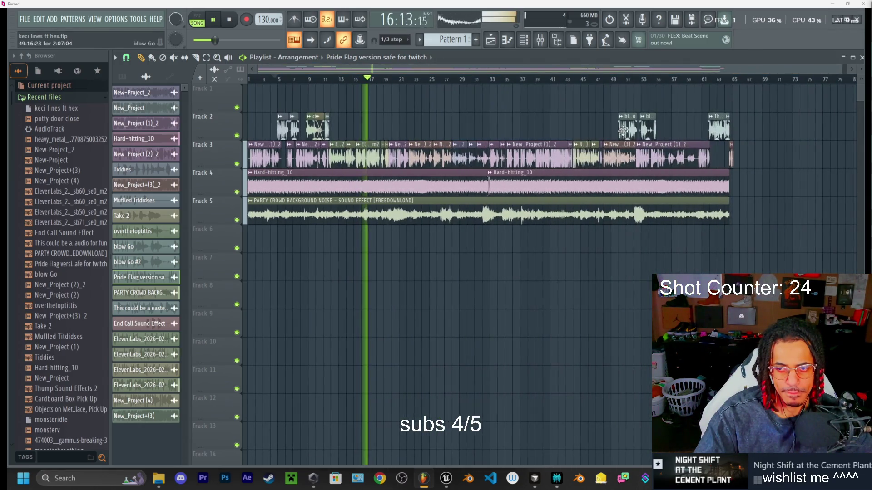
pyautogui.doubleClick(535, 142)
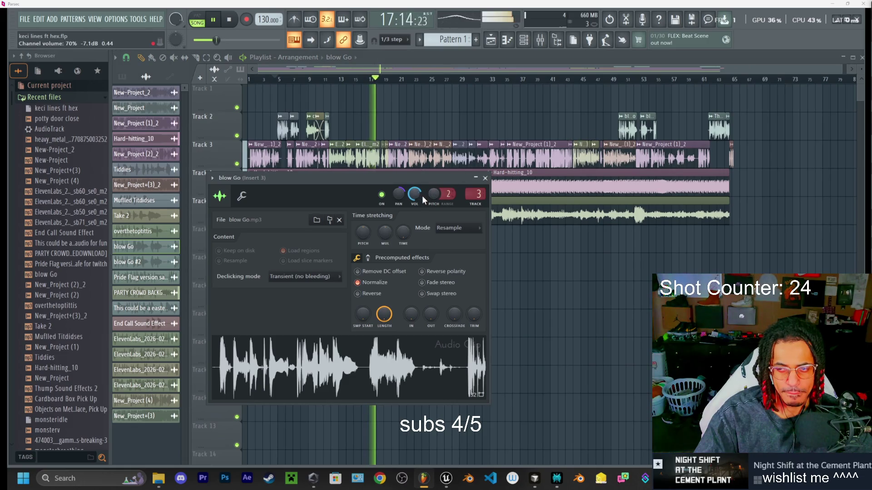
pyautogui.click(613, 79)
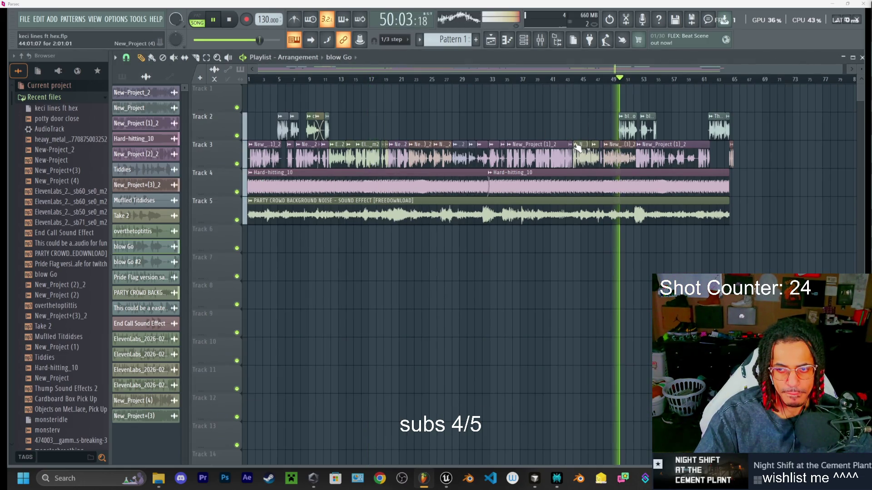
pyautogui.doubleClick(628, 130)
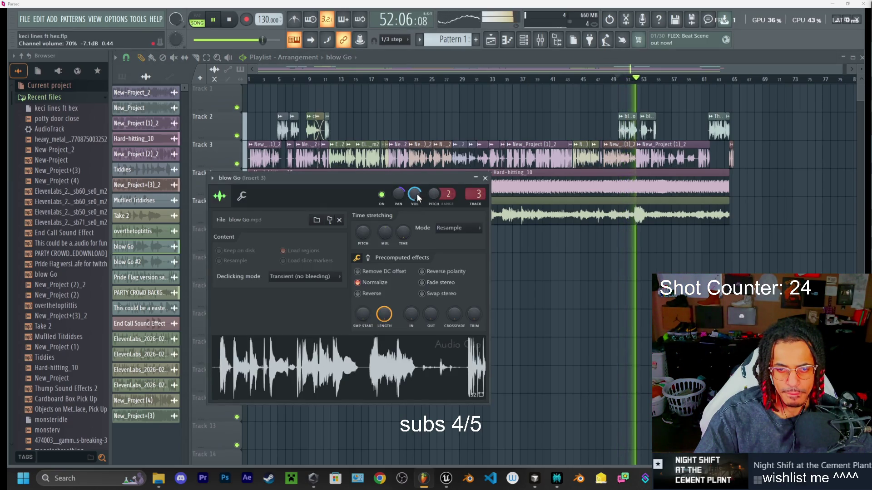
pyautogui.click(486, 178)
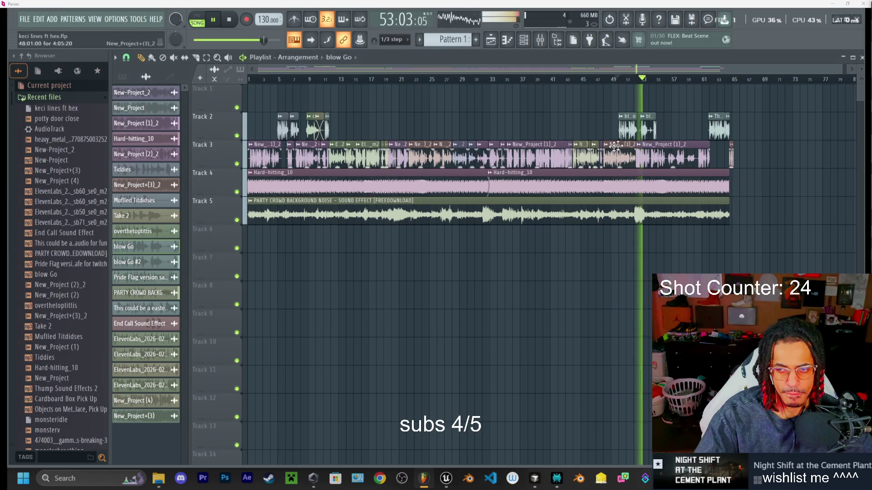
pyautogui.doubleClick(647, 132)
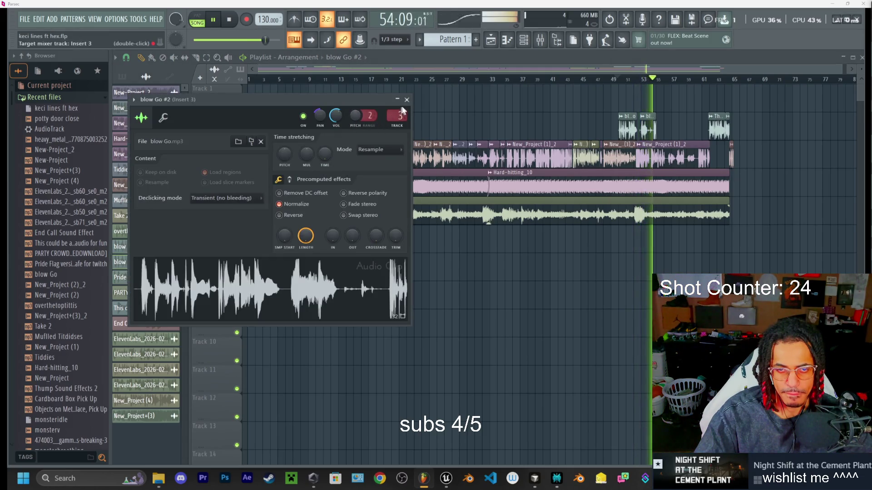
pyautogui.click(410, 98)
pyautogui.click(705, 80)
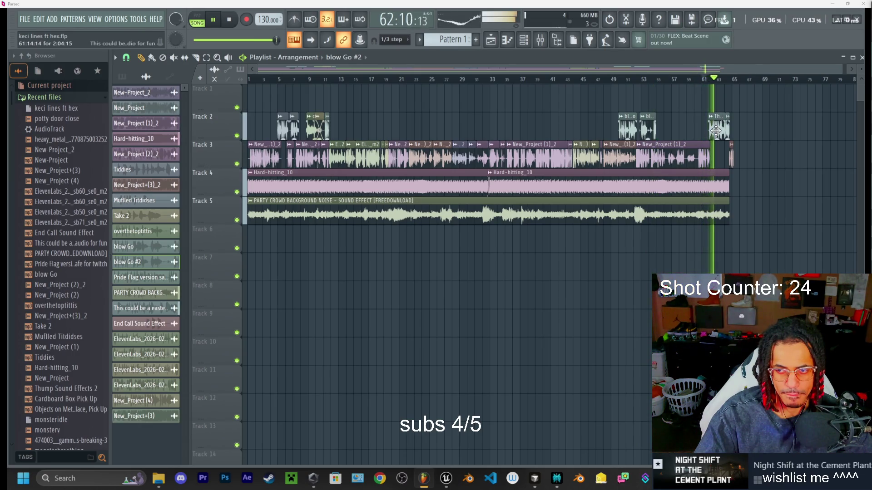
pyautogui.doubleClick(716, 130)
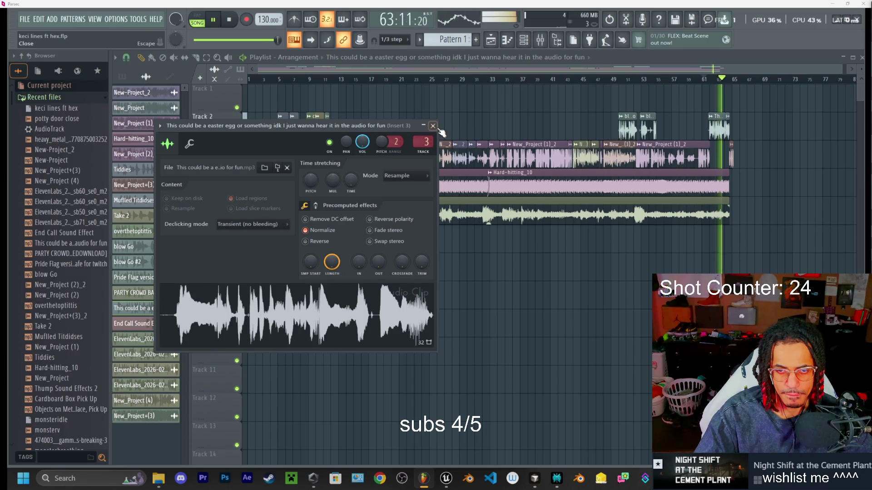
pyautogui.click(435, 127)
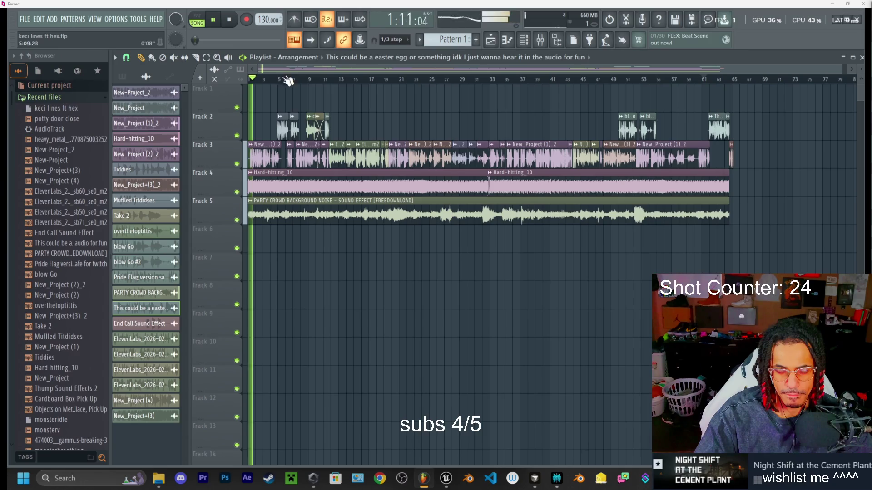
pyautogui.press('space')
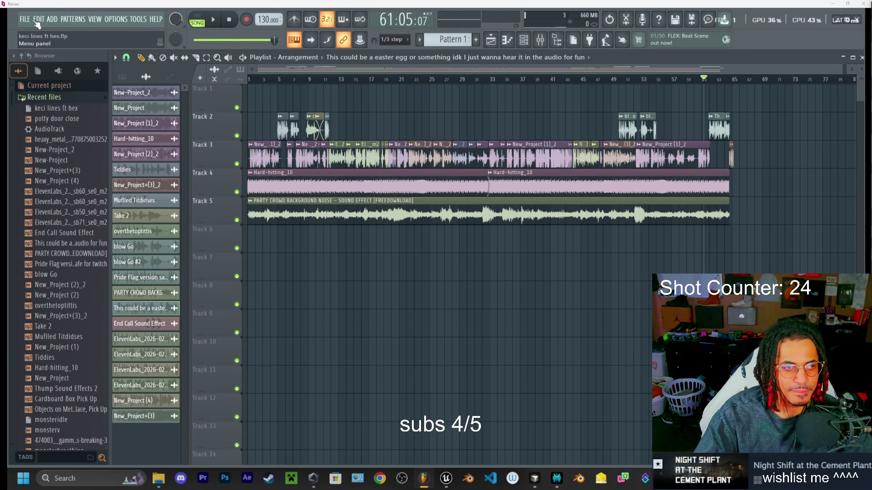
# - Save the project as keci lines ft hex.flp in the Downloads folder
pyautogui.click(25, 20)
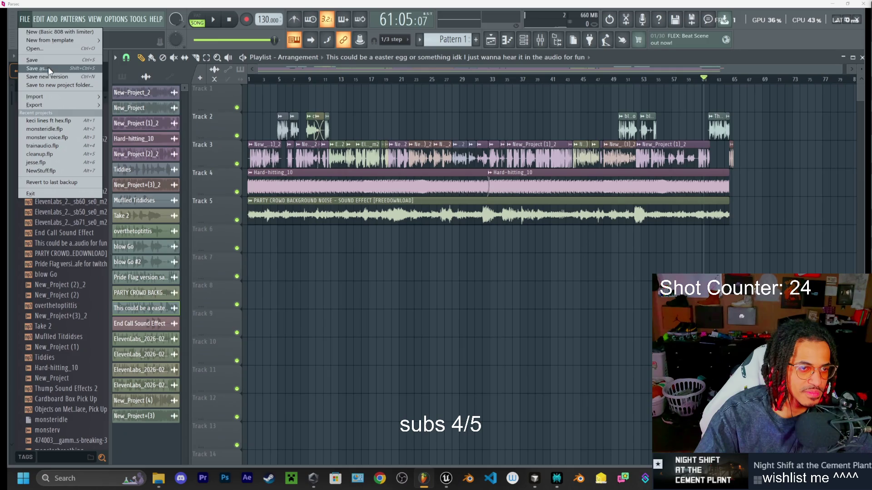
pyautogui.click(80, 68)
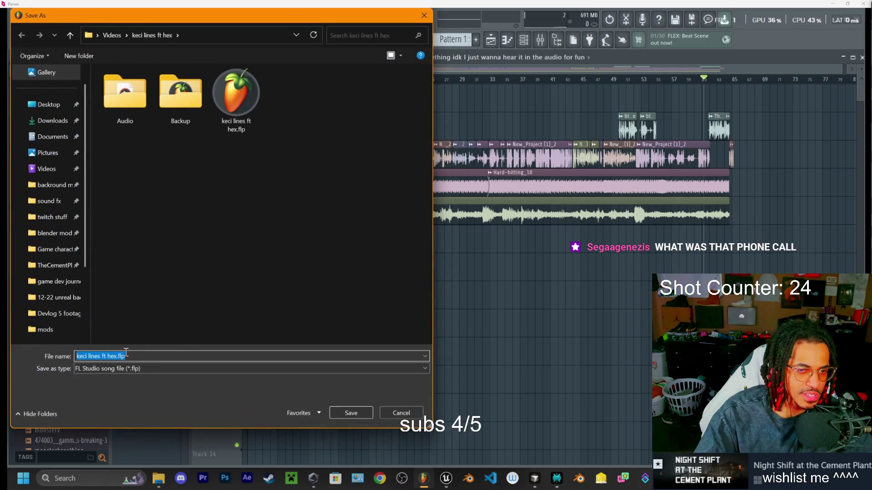
pyautogui.click(53, 121)
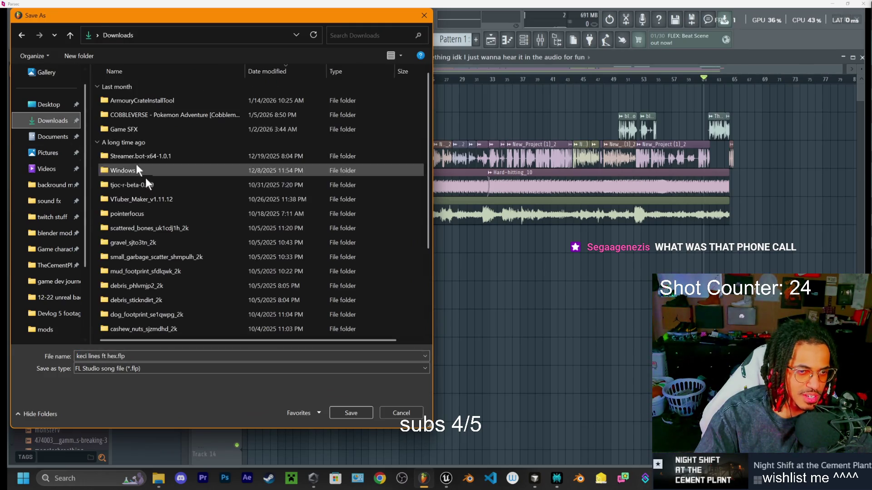
pyautogui.click(349, 413)
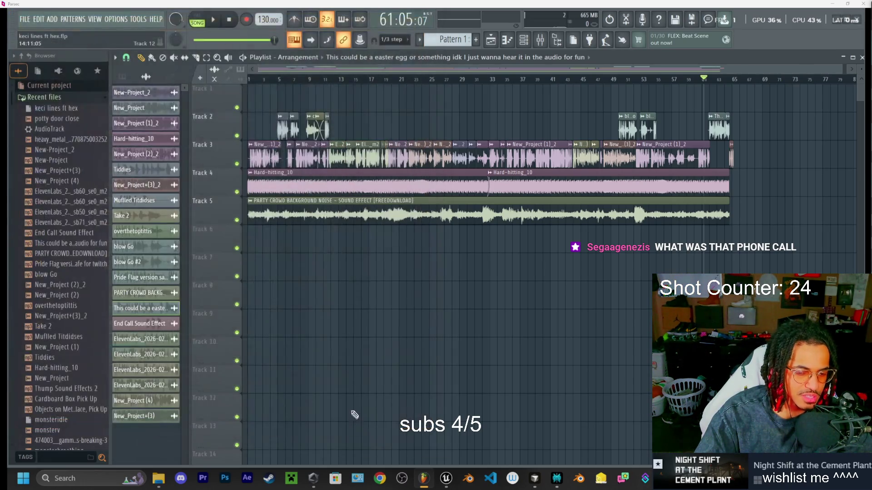
# - Briefly play and stop the arrangement, then pause the YouTube music and minimize Chrome
pyautogui.press('space')
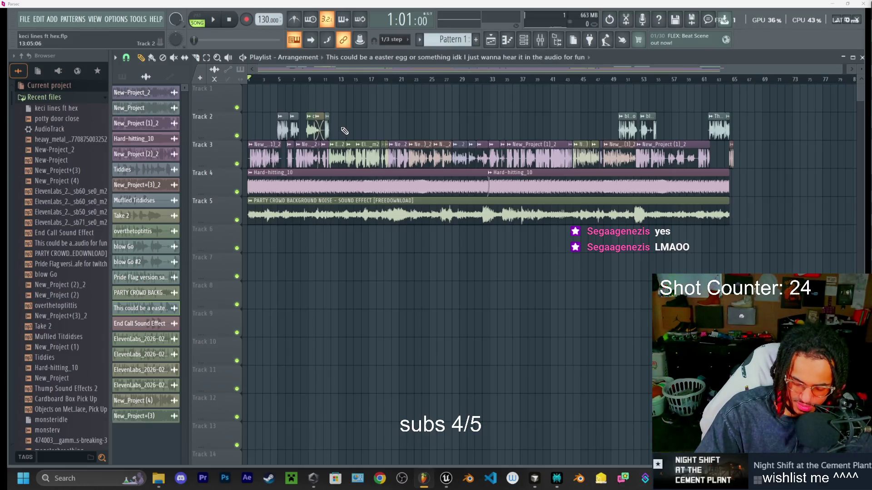
pyautogui.press('space')
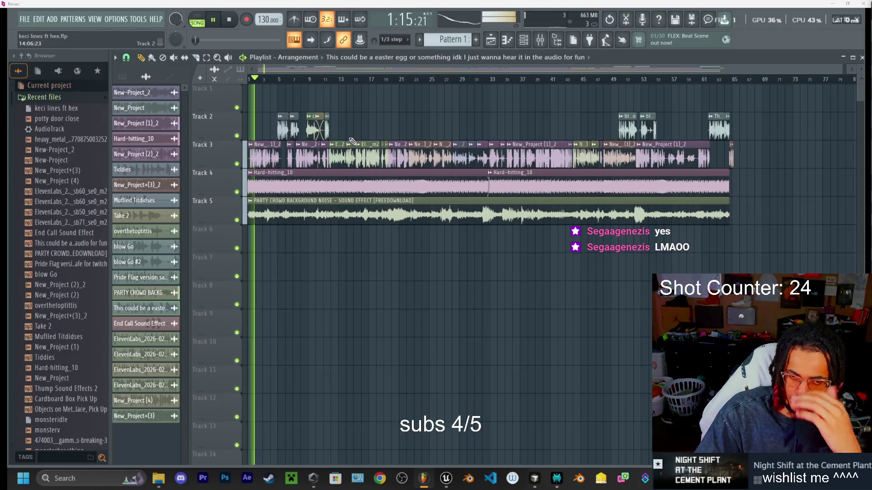
pyautogui.press('space')
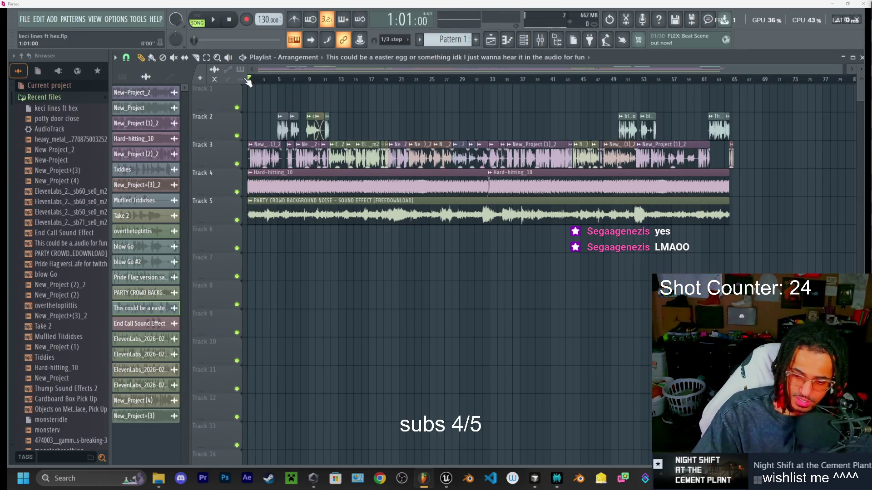
pyautogui.hotkey('alt', 'Tab')
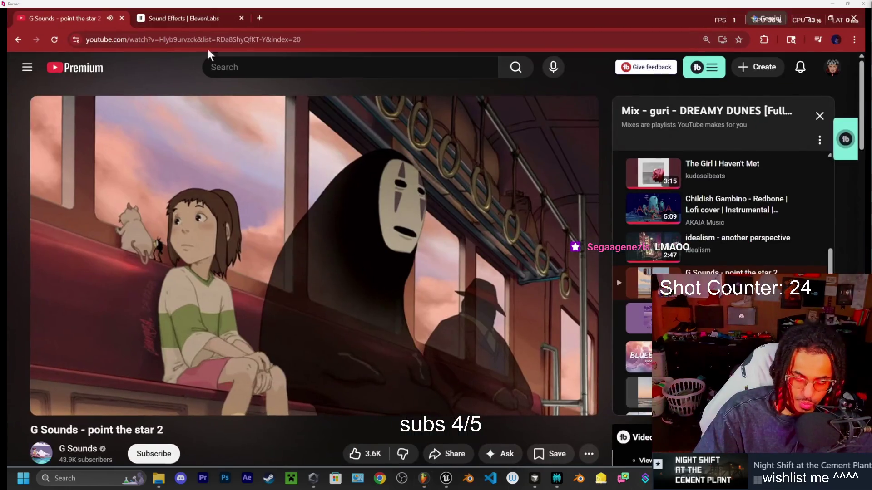
pyautogui.click(284, 185)
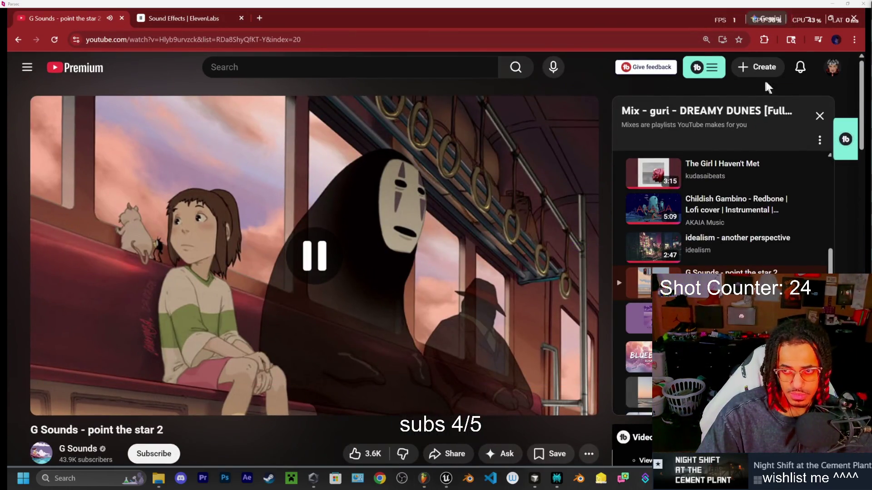
pyautogui.click(810, 20)
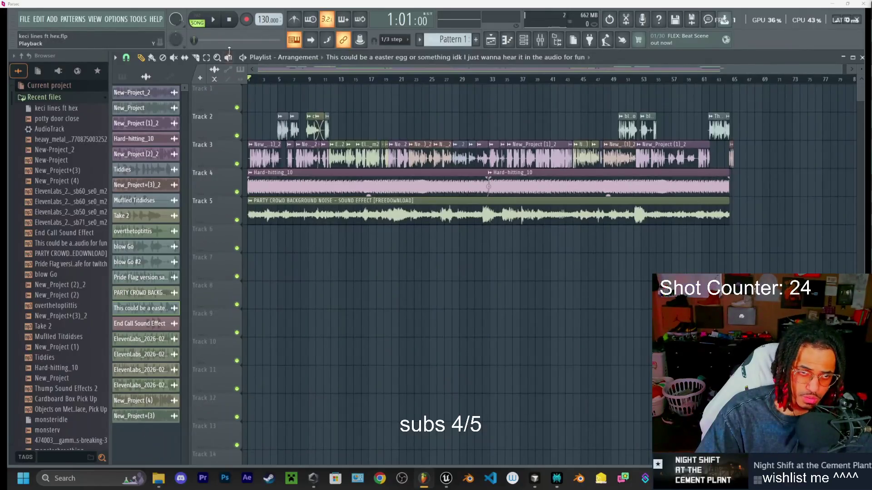
# - Play the whole keci lines arrangement through, then stop it back at bar 1
pyautogui.click(212, 20)
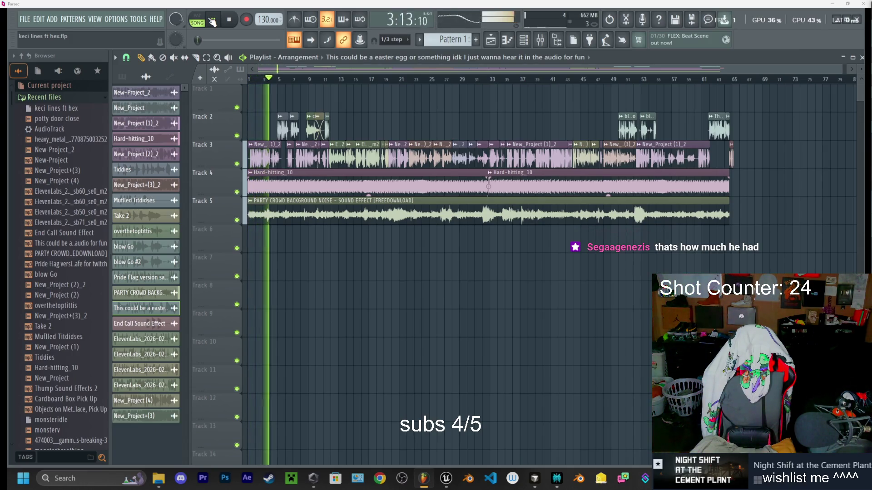
pyautogui.click(212, 21)
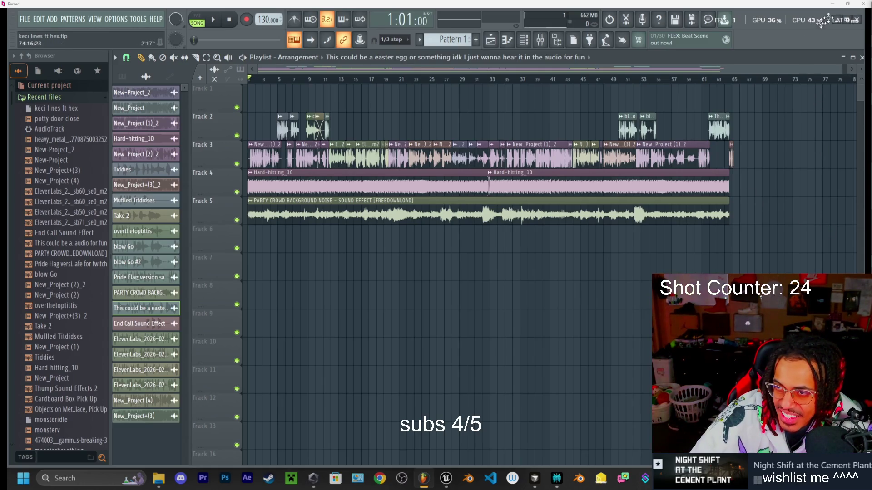
# - Restart playback of the keci lines arrangement from bar 1
pyautogui.press('space')
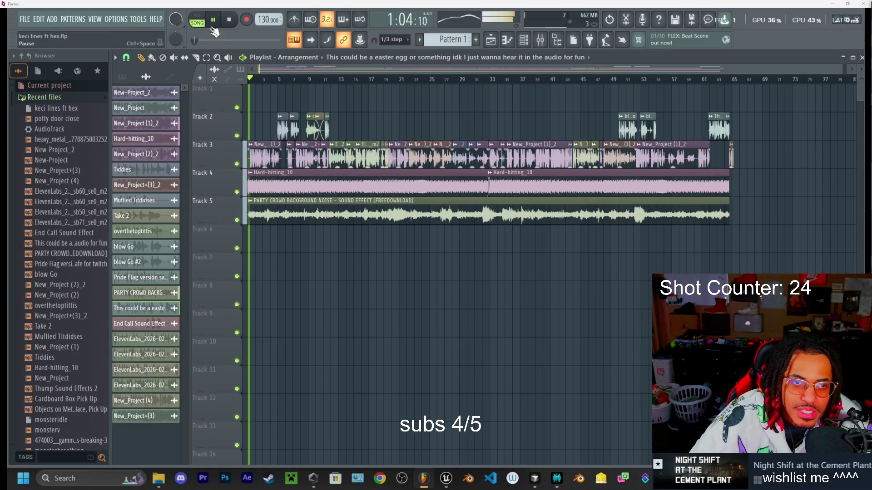
# - Stop playback and render the song as a Wave file, keci lines ft hex.wav, into Downloads
pyautogui.press('space')
pyautogui.click(25, 19)
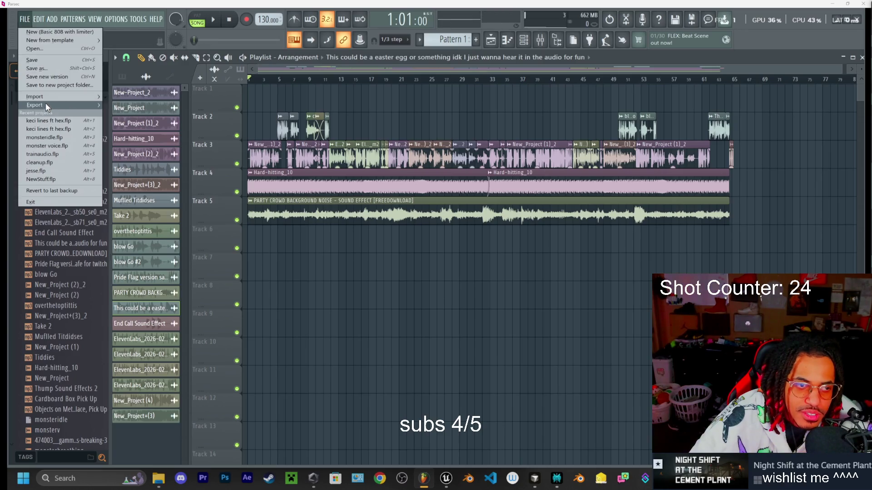
pyautogui.moveTo(51, 105)
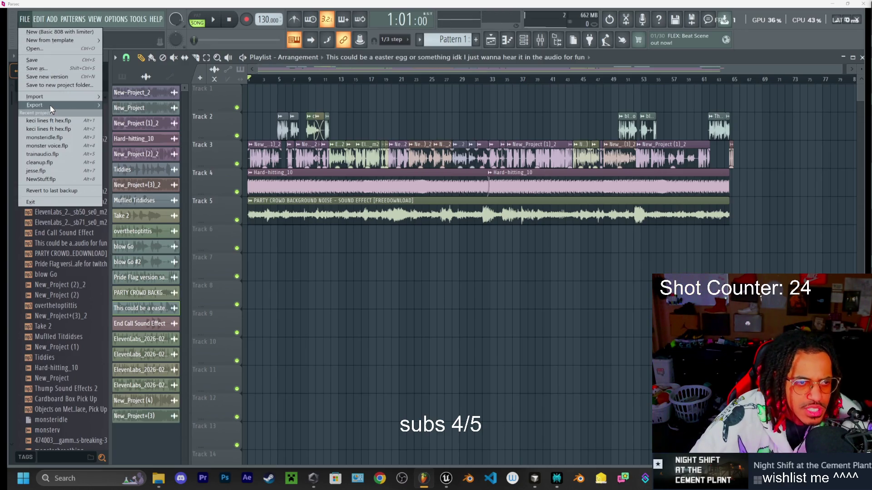
pyautogui.click(122, 106)
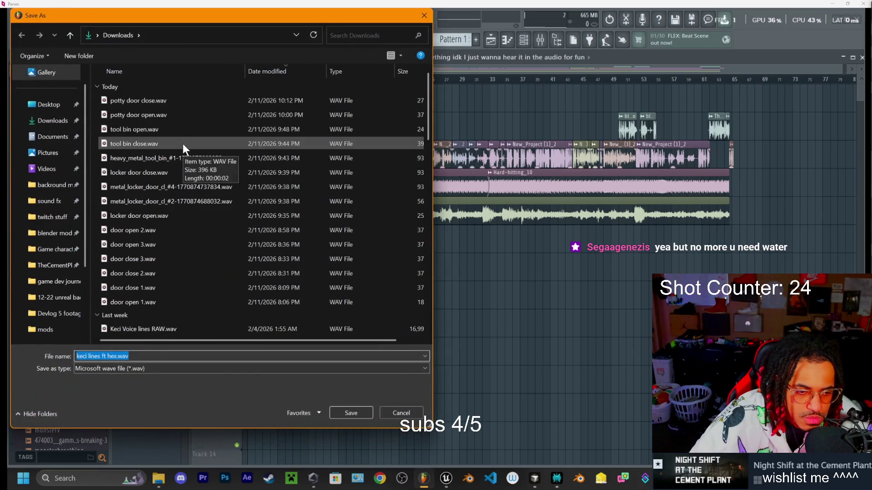
pyautogui.click(64, 121)
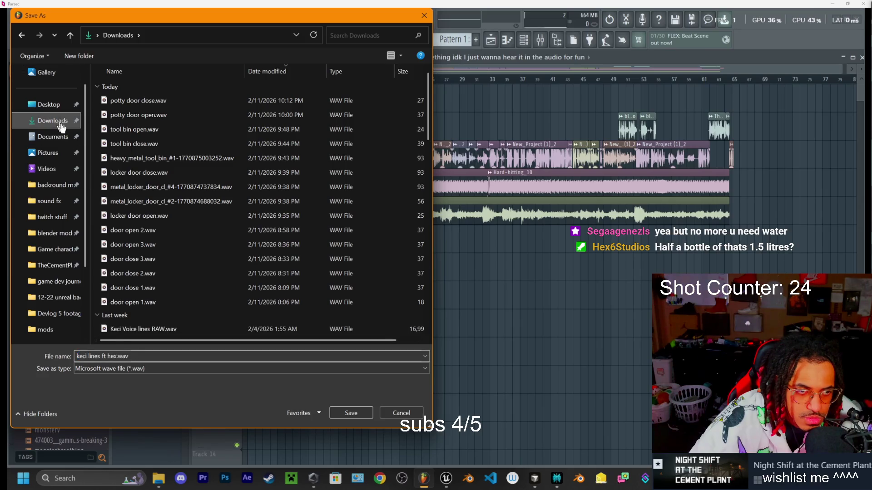
pyautogui.click(338, 414)
pyautogui.click(508, 378)
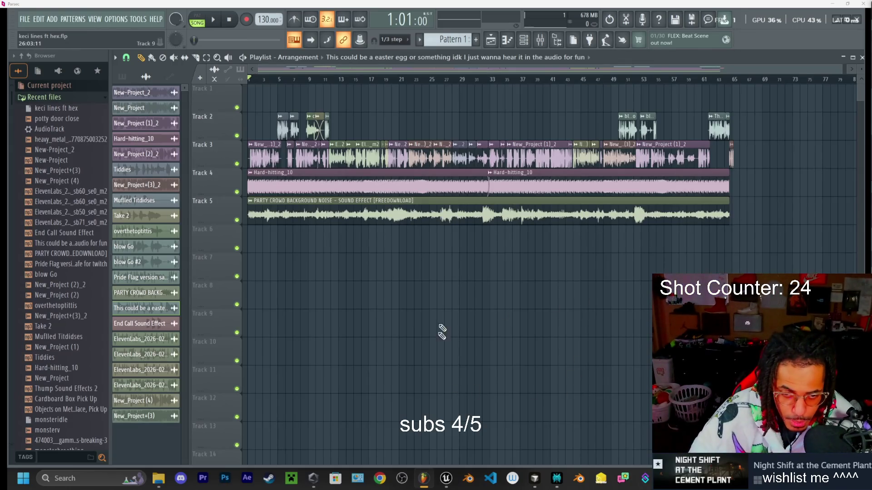
pyautogui.moveTo(556, 487)
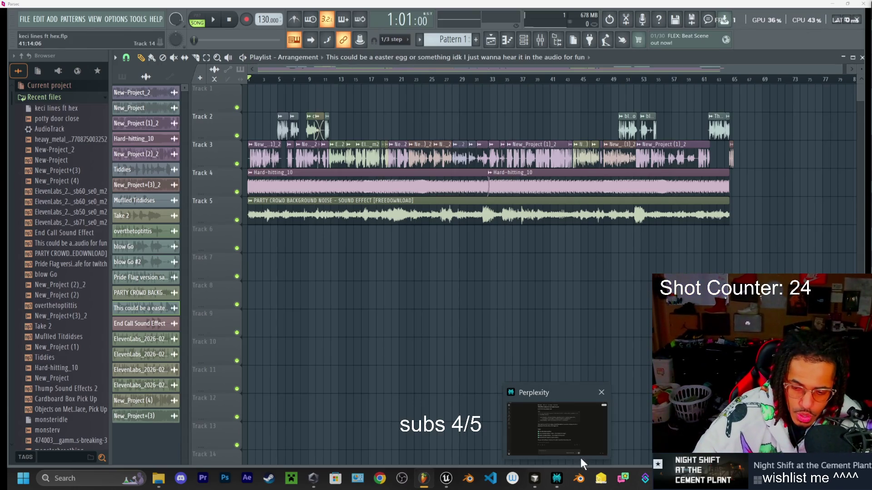
# - Resume the YouTube music, check ElevenLabs' Sound Effects history, then switch to Unreal Editor
pyautogui.click(534, 478)
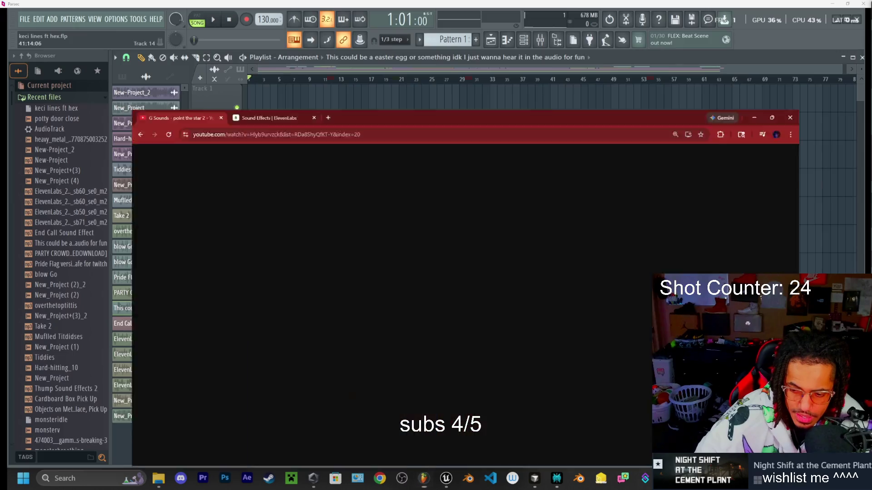
pyautogui.click(240, 160)
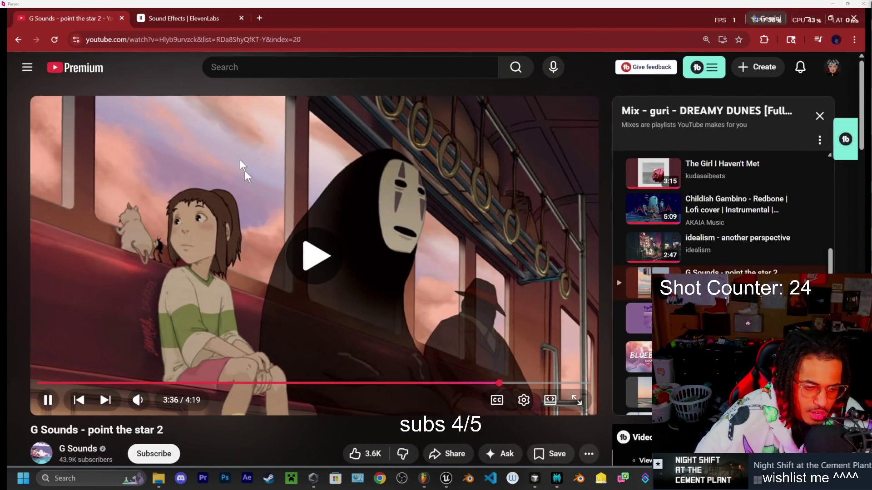
pyautogui.click(193, 18)
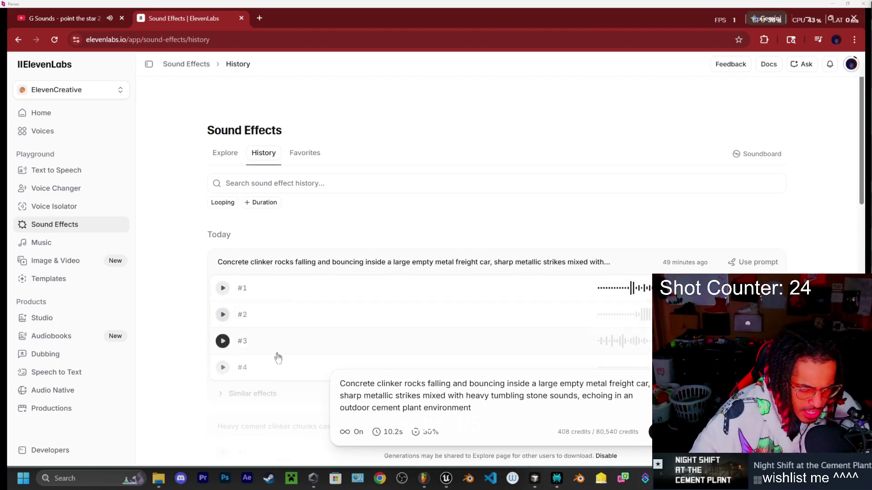
pyautogui.click(442, 481)
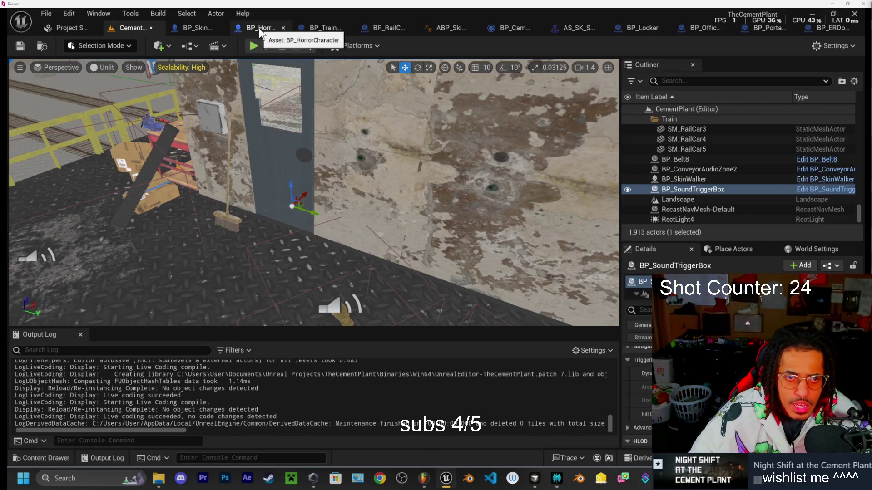
# - Pause the YouTube music and launch a Play-In-Editor session of Cement Plant with Alt+P
pyautogui.moveTo(309, 190)
pyautogui.mouseDown()
pyautogui.moveTo(323, 204)
pyautogui.moveTo(385, 204)
pyautogui.moveTo(399, 225)
pyautogui.moveTo(393, 232)
pyautogui.moveTo(394, 210)
pyautogui.mouseUp()
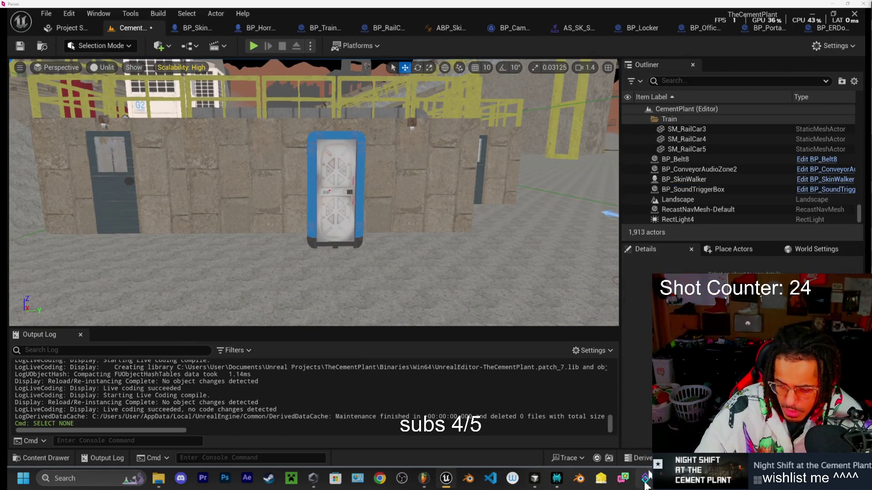
pyautogui.hotkey('alt', 'Tab')
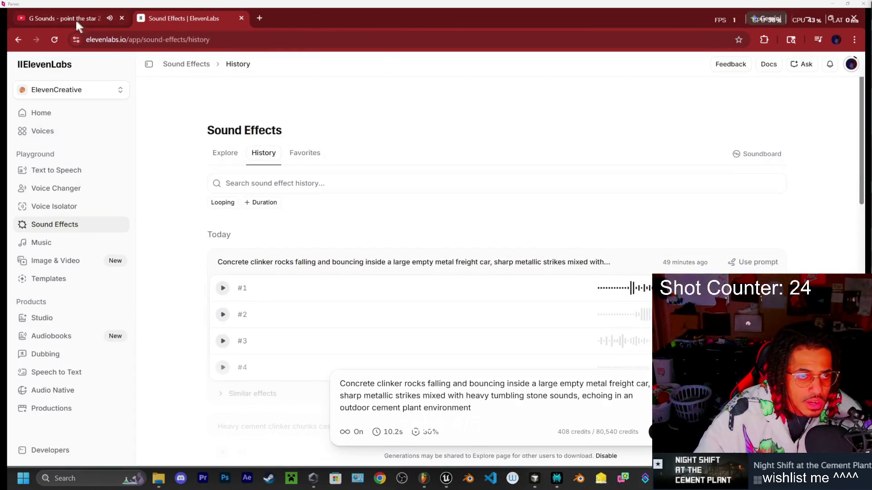
pyautogui.click(75, 18)
pyautogui.click(266, 198)
pyautogui.click(809, 15)
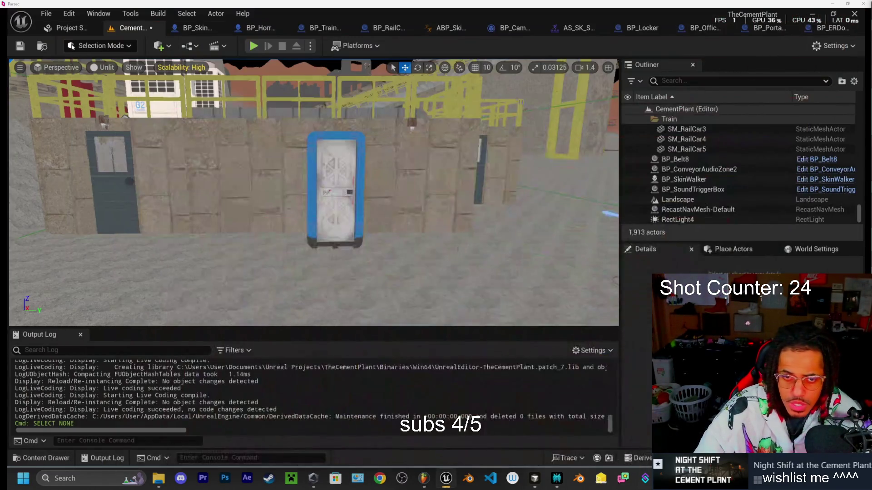
pyautogui.hotkey('alt', 'p')
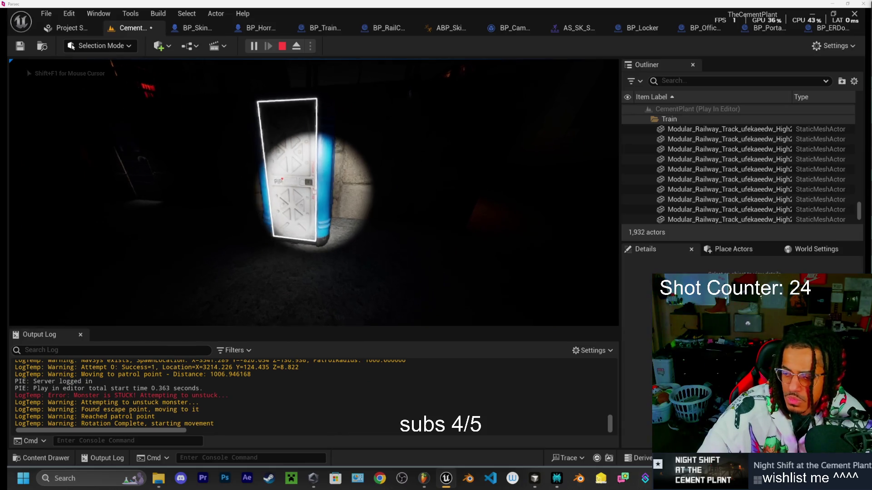
# - Open the blue portable toilet door, then walk past the watchtower to the outlined floor object
pyautogui.press('e')
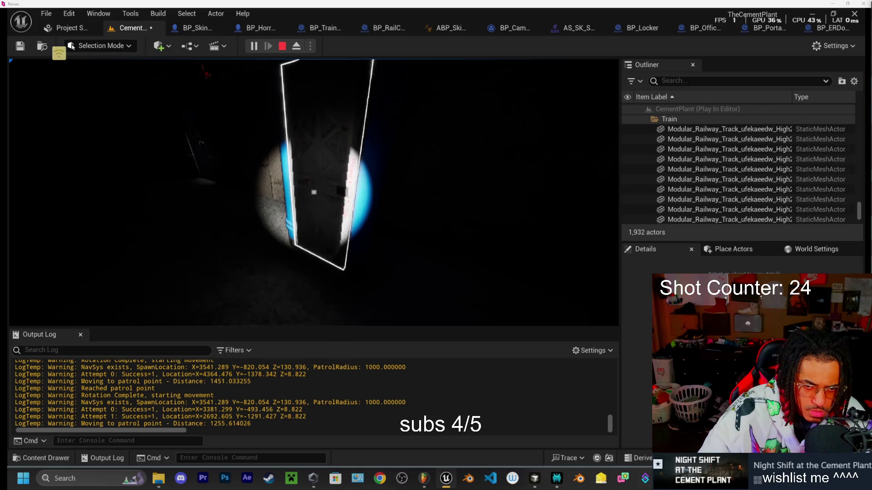
pyautogui.press('w')
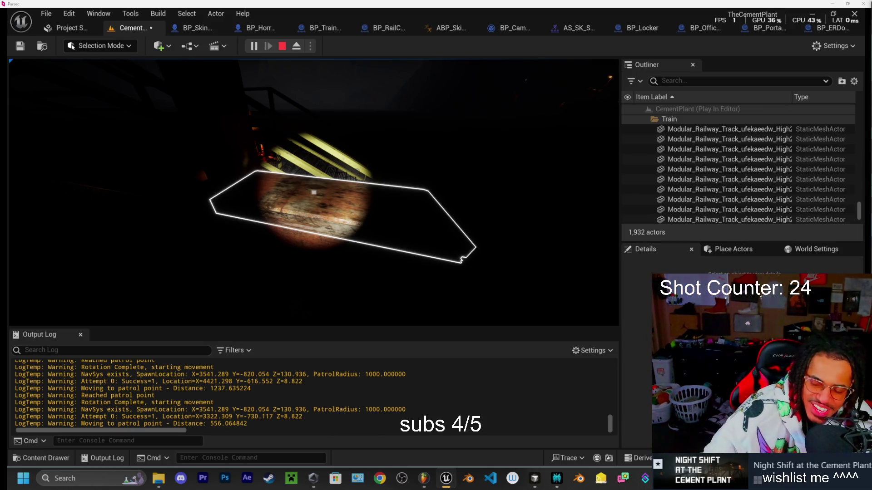
pyautogui.press('w')
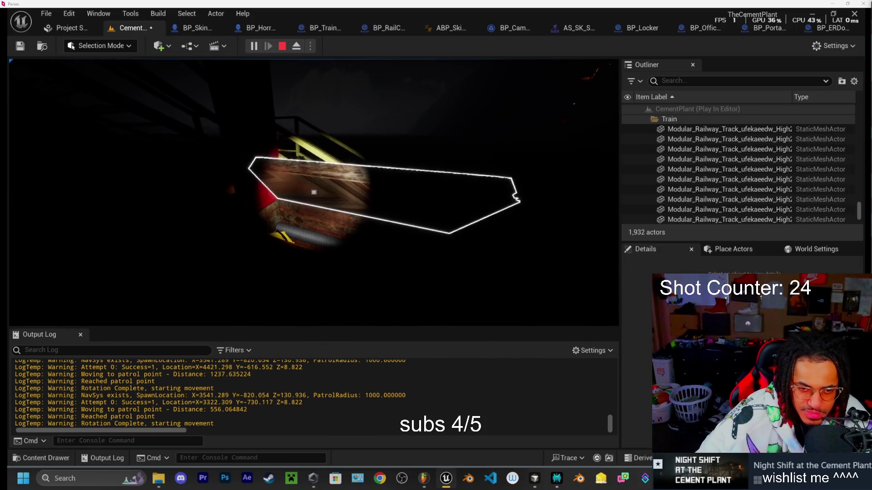
pyautogui.press('w')
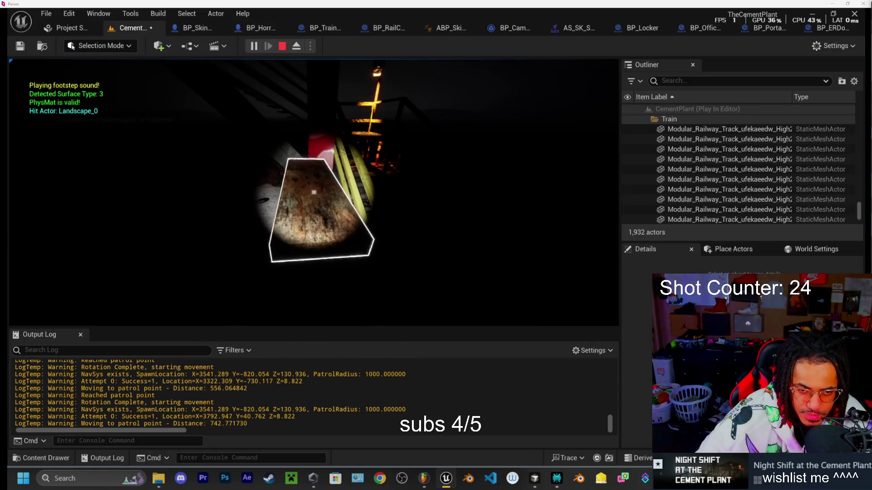
# - Climb the lit staircase and walk past the red pillar along the walkway to the locker
pyautogui.press('w')
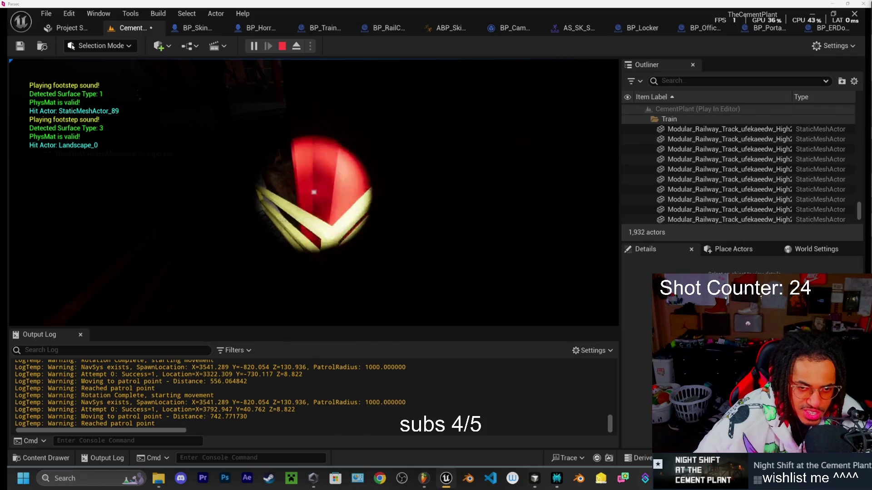
pyautogui.press('w')
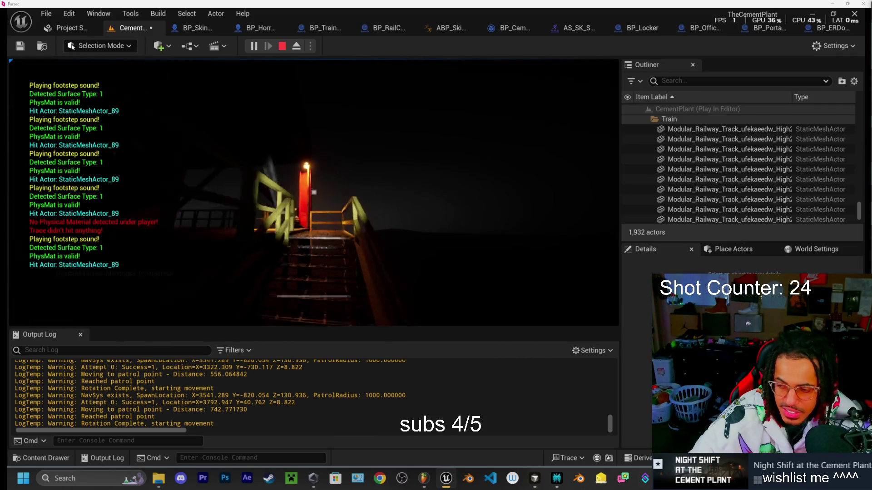
pyautogui.press('w')
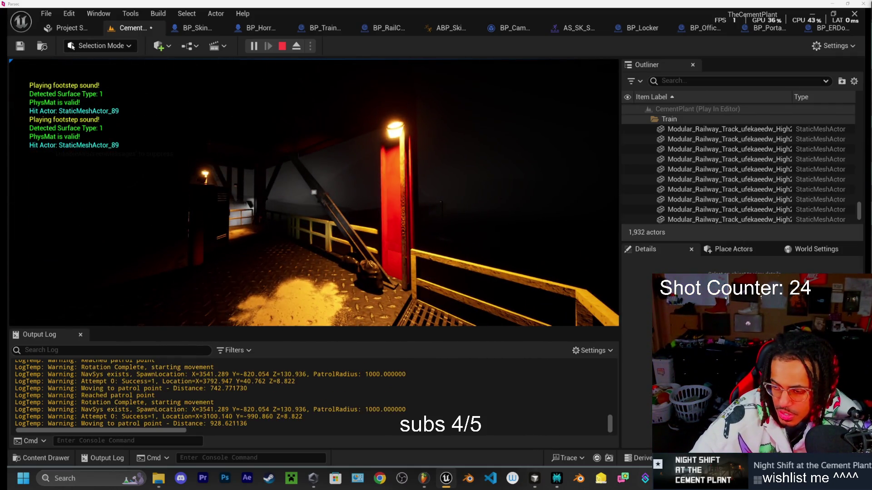
pyautogui.press('w')
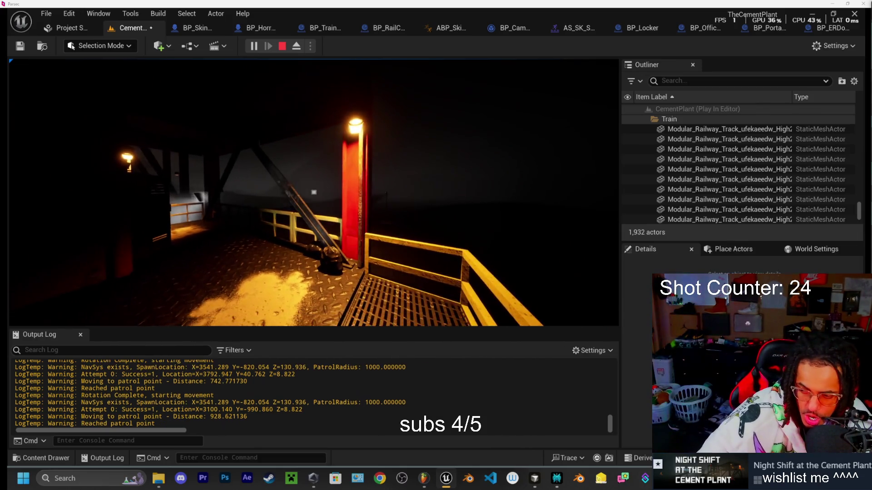
pyautogui.press('w')
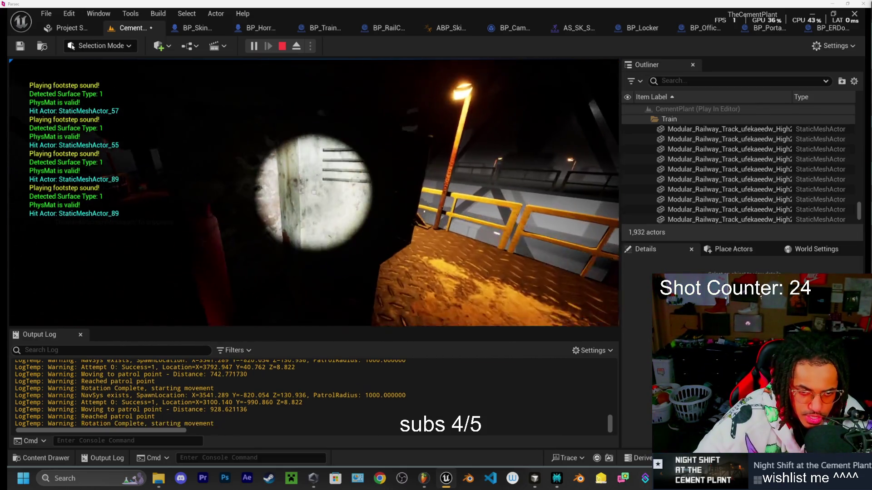
# - Open the outlined locker, step around it, and close its door again
pyautogui.press('e')
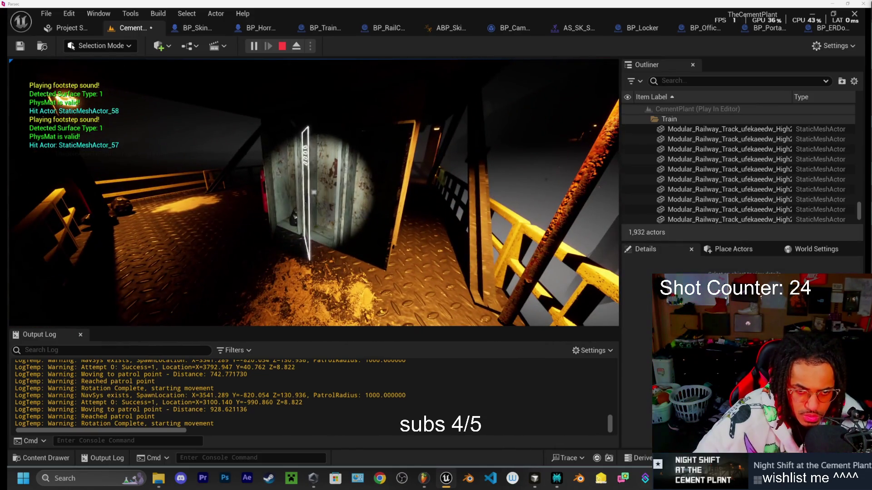
pyautogui.press('w')
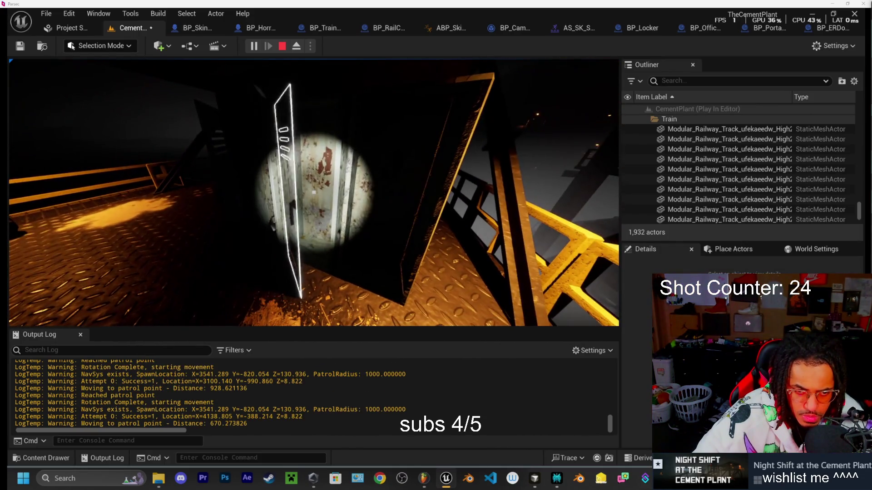
pyautogui.press('w')
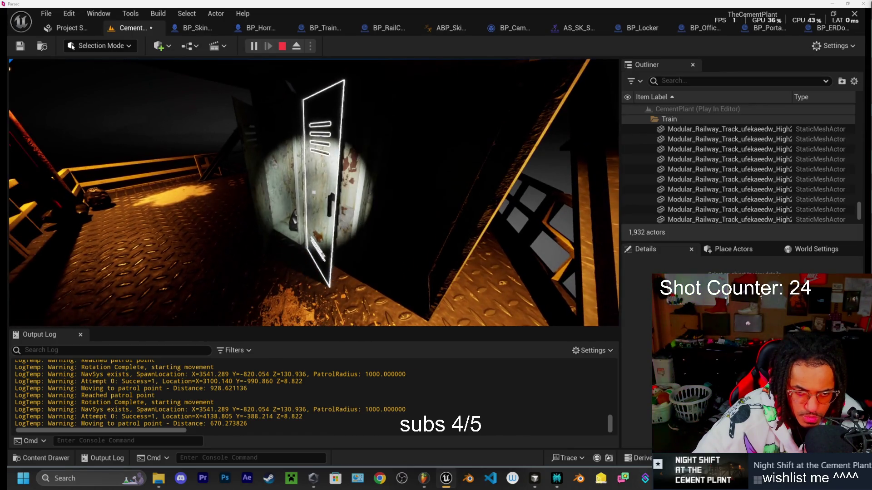
pyautogui.press('e')
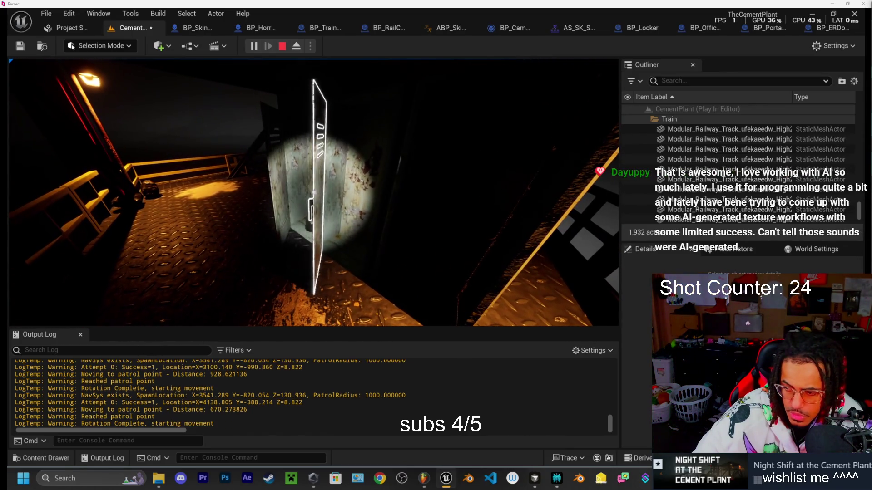
# - Open the door to the room with the table, then end the Play-In-Editor session
pyautogui.press('w')
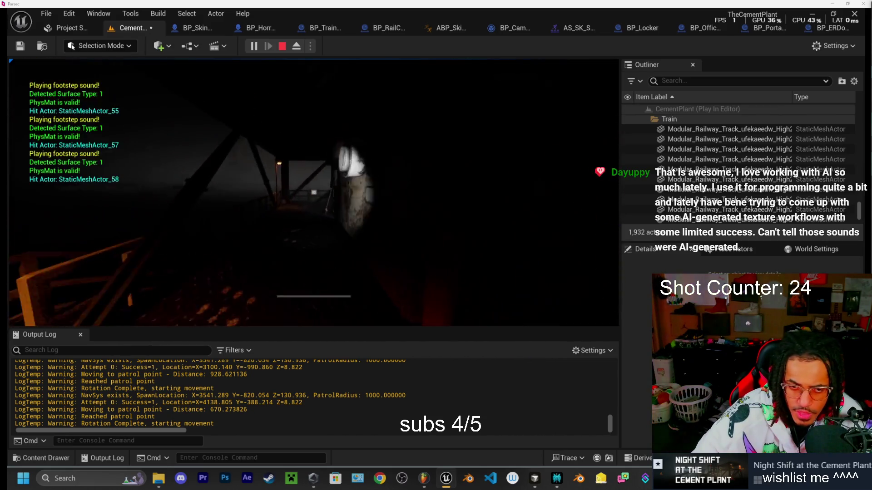
pyautogui.press('e')
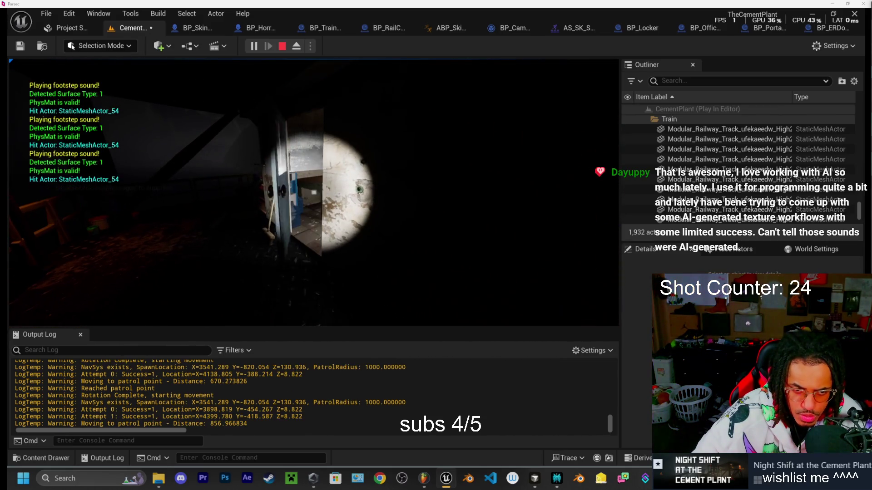
pyautogui.press('w')
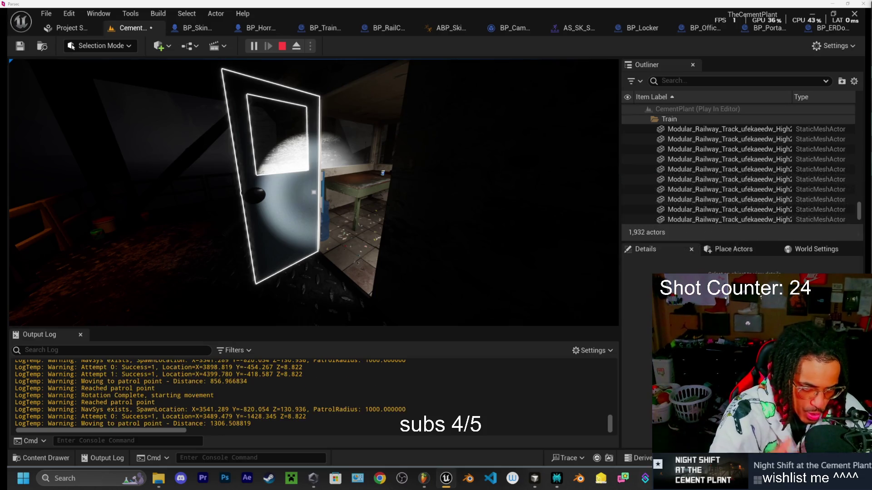
pyautogui.press('e')
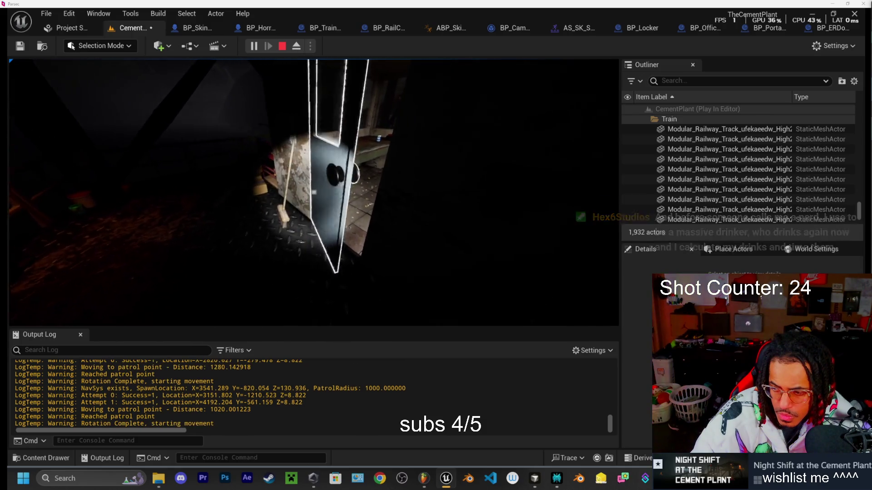
pyautogui.press('Escape')
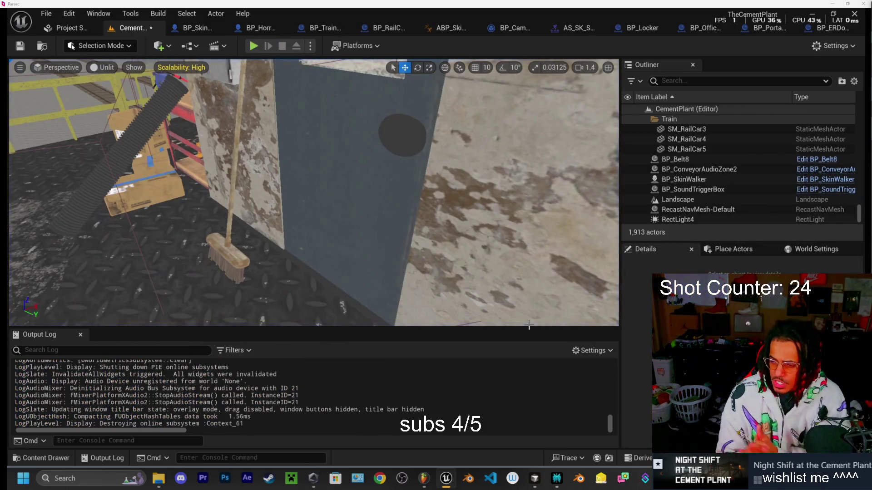
# - Fly into the tiled room and select the BP_SoundTriggerBox speaker icon beside the water bottles
pyautogui.click(528, 325)
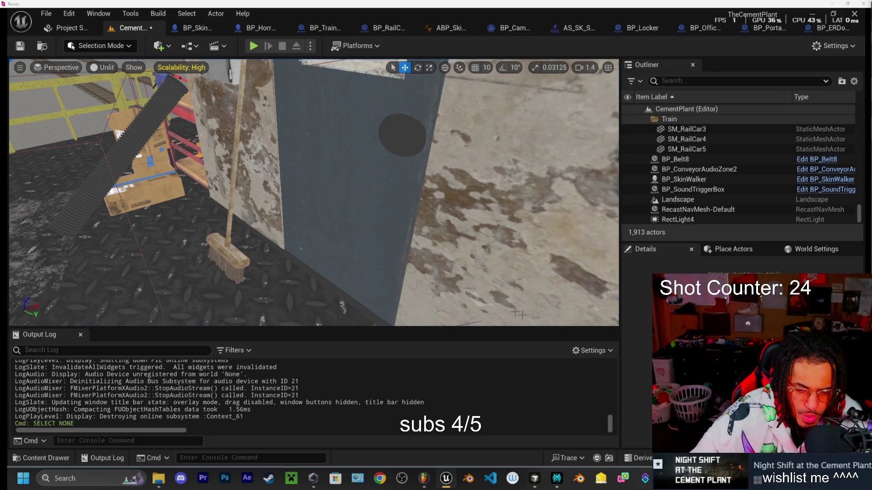
pyautogui.moveTo(529, 325)
pyautogui.mouseDown()
pyautogui.moveTo(508, 314)
pyautogui.moveTo(497, 326)
pyautogui.moveTo(445, 311)
pyautogui.mouseUp()
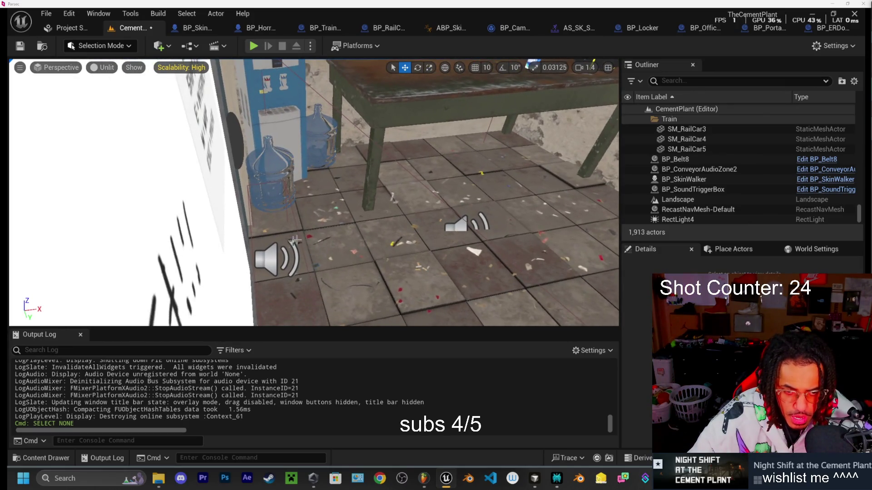
pyautogui.click(271, 256)
pyautogui.moveTo(318, 204); pyautogui.dragTo(321, 201)
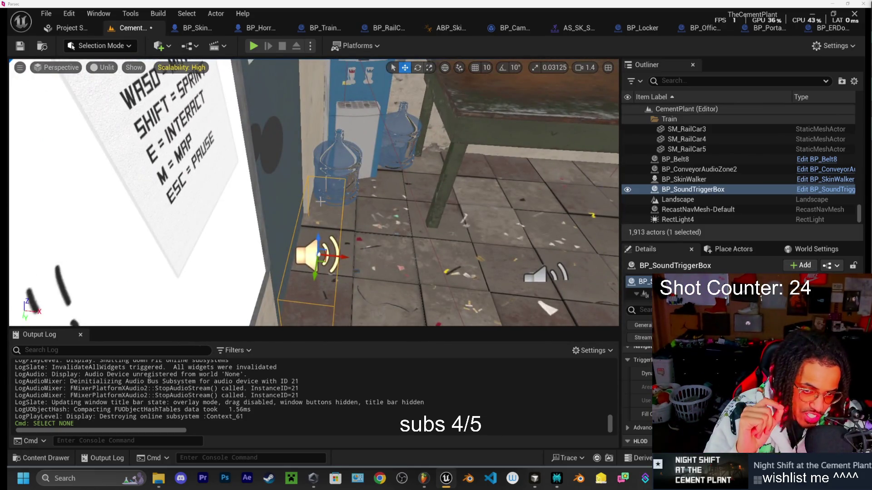
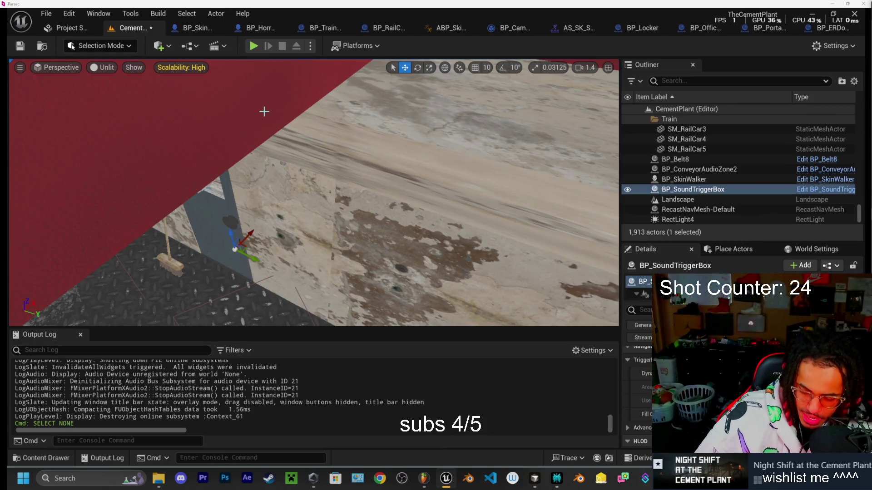
# - Fly toward the break room and frame the BP_SoundTriggerBox beside the water cooler
pyautogui.moveTo(264, 112)
pyautogui.mouseDown()
pyautogui.moveTo(281, 154)
pyautogui.moveTo(291, 145)
pyautogui.moveTo(336, 177)
pyautogui.mouseUp()
pyautogui.moveTo(433, 171); pyautogui.dragTo(432, 171)
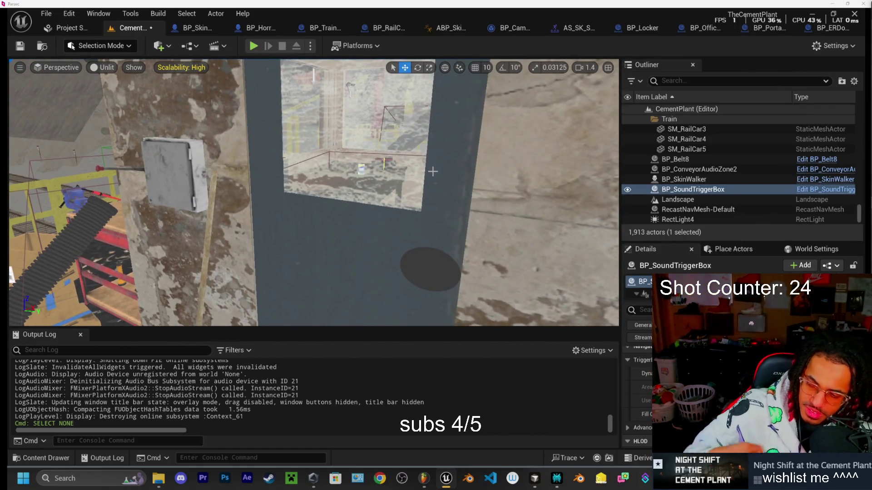
pyautogui.press('f')
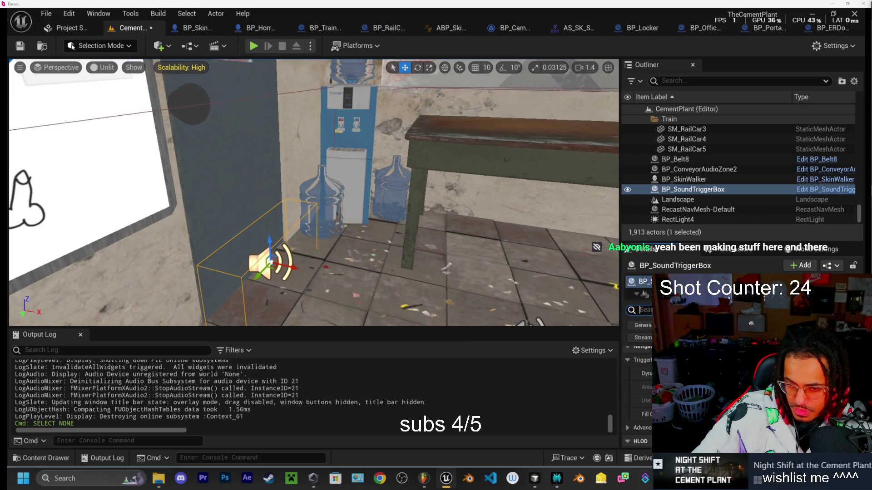
# - Filter the trigger box's Details to 'sound' properties, then check Perplexity's SoundSourceActor answer
pyautogui.write('sound')
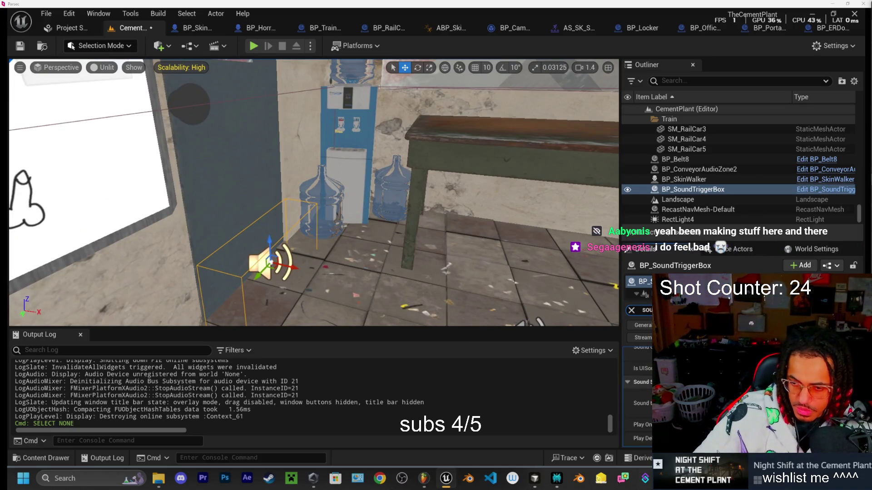
pyautogui.scroll(-2, 637, 391)
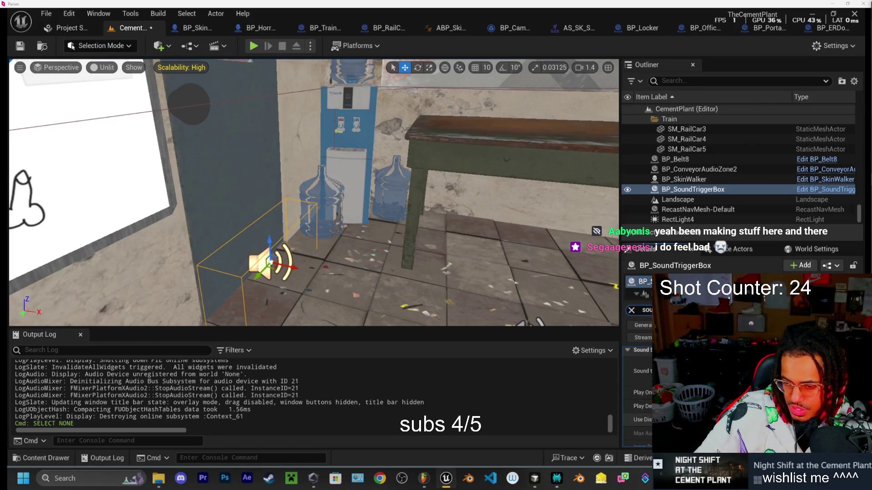
pyautogui.scroll(-1, 638, 395)
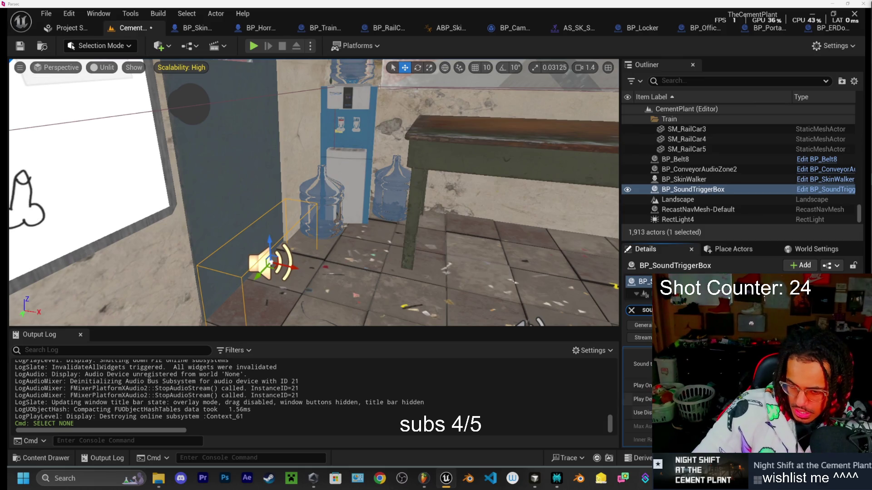
pyautogui.click(557, 478)
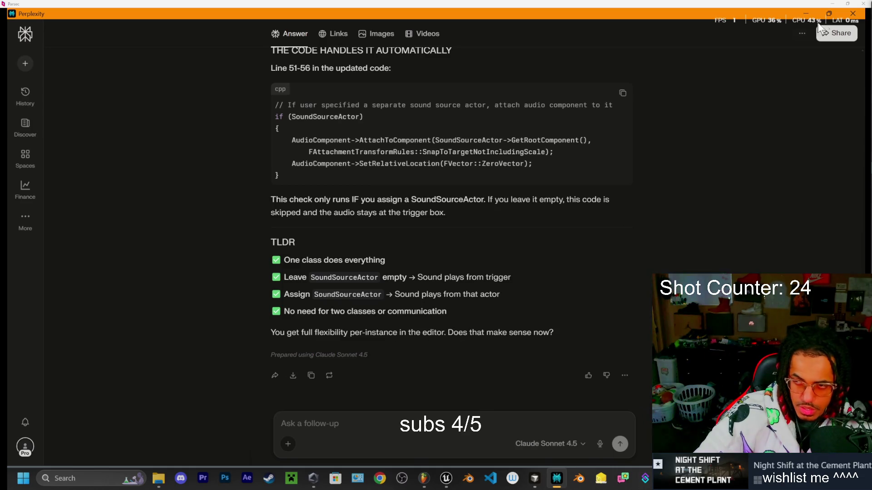
# - Minimize Perplexity to get back to the Unreal editor
pyautogui.click(806, 14)
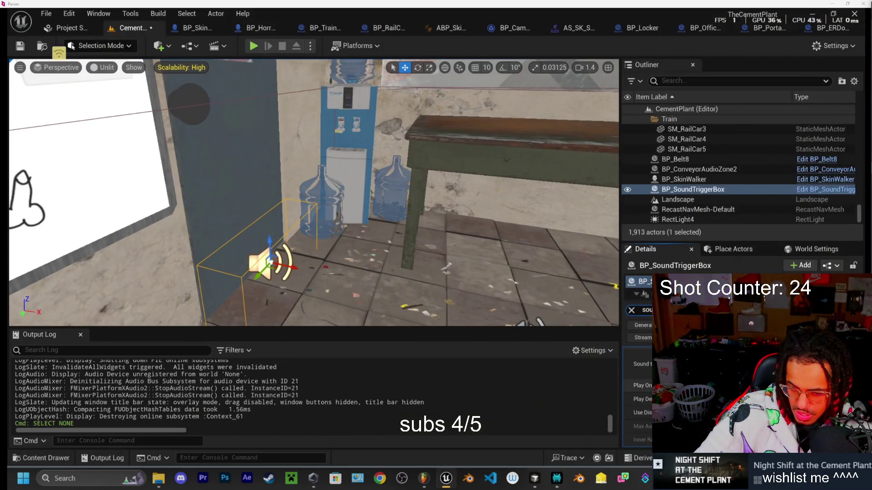
# - Look through the Sound asset list without choosing one, then bring up File Explorer
pyautogui.scroll(2, 638, 386)
pyautogui.click(749, 396)
pyautogui.press('Escape')
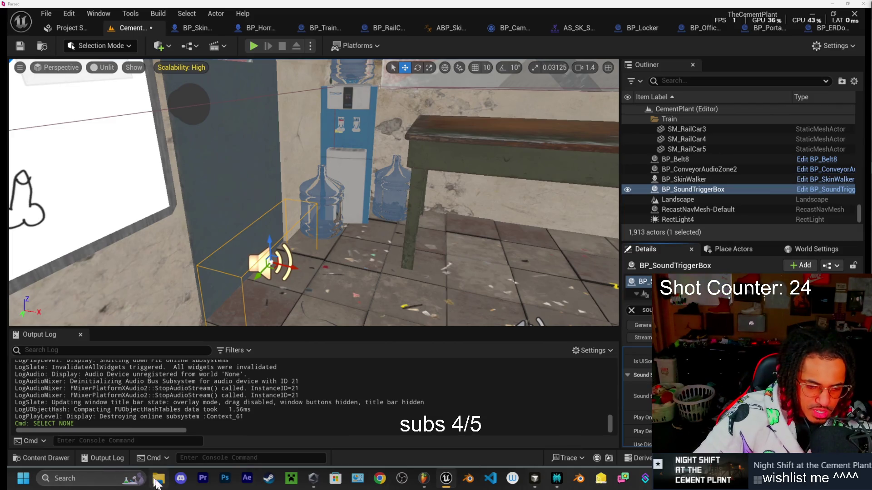
pyautogui.click(157, 480)
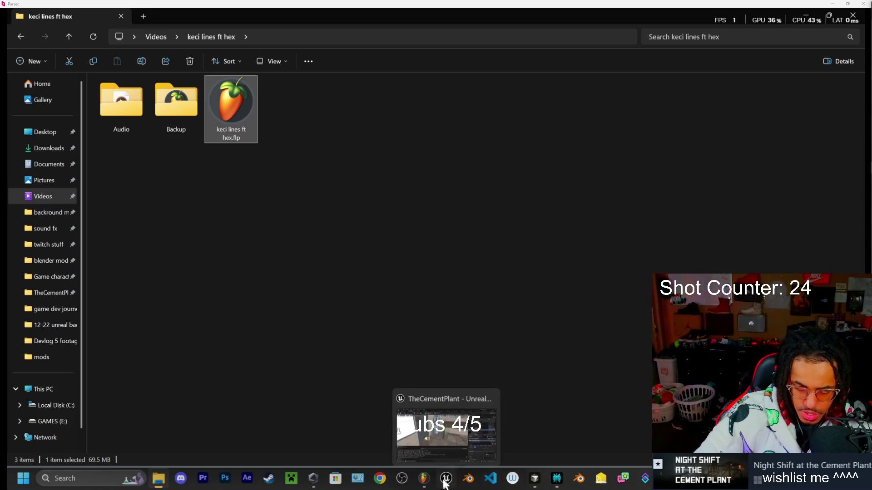
# - Select keci lines ft hex.wav in Downloads and return to the Unreal editor
pyautogui.click(119, 129)
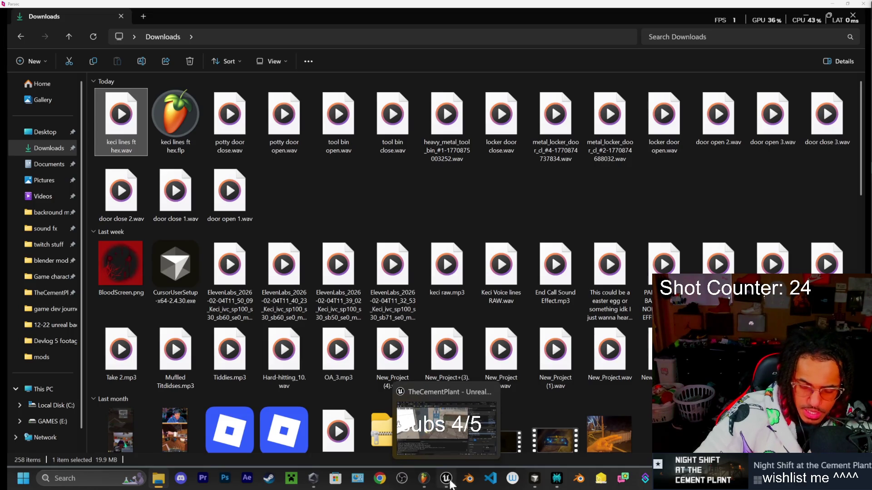
pyautogui.click(445, 487)
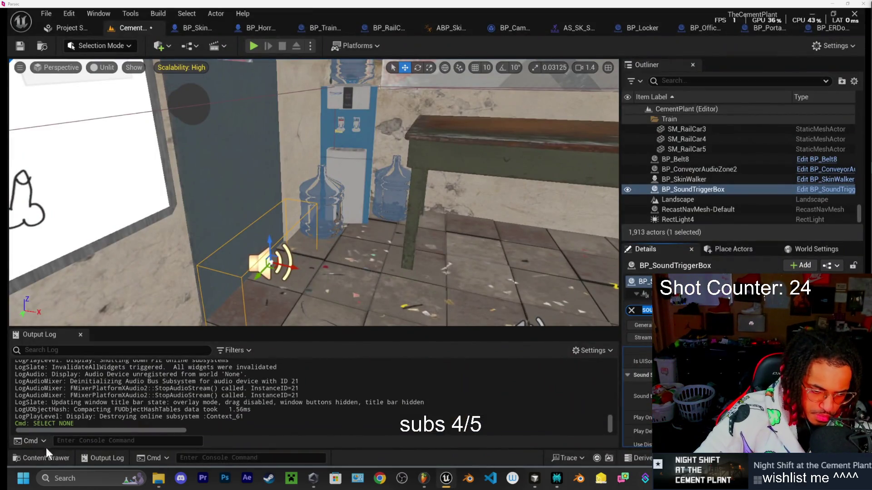
# - Open the Content Drawer at the project's Sound > SFX folder
pyautogui.click(45, 459)
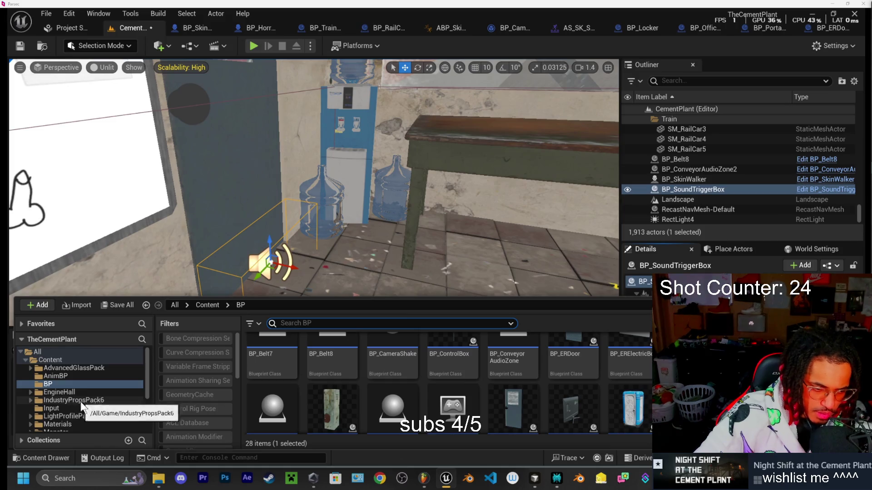
pyautogui.scroll(-3, 82, 394)
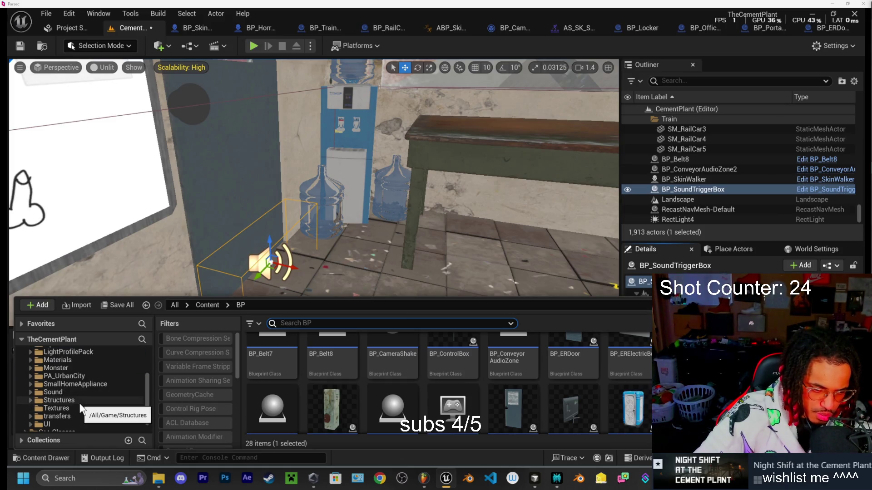
pyautogui.scroll(-2, 78, 407)
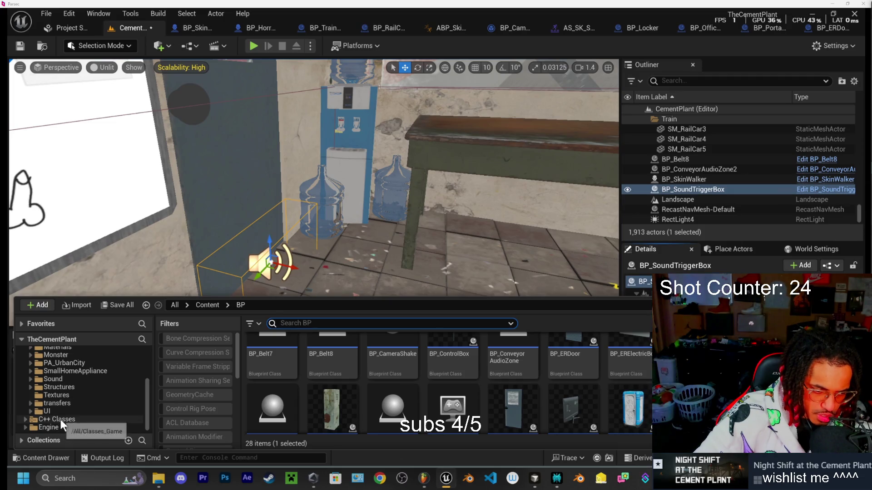
pyautogui.click(59, 379)
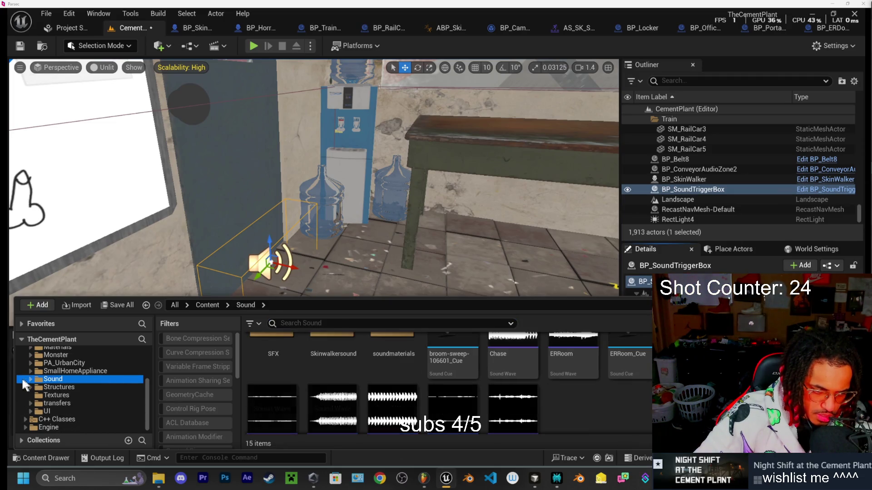
pyautogui.scroll(1, 309, 382)
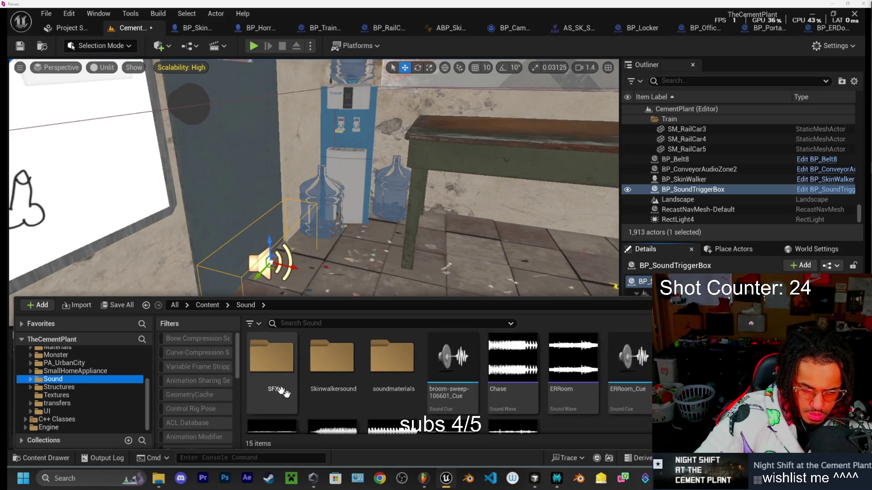
pyautogui.doubleClick(289, 369)
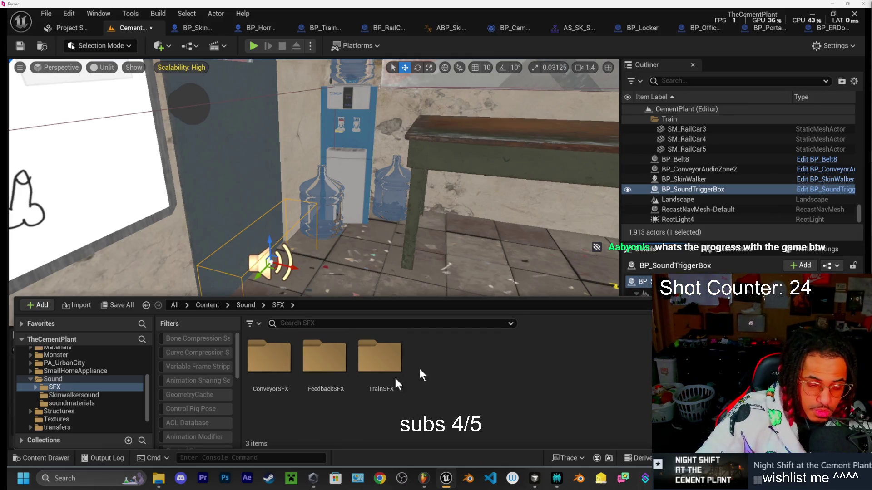
# - Reopen the Content Drawer and restore a smaller Downloads Explorer window over the editor
pyautogui.click(54, 456)
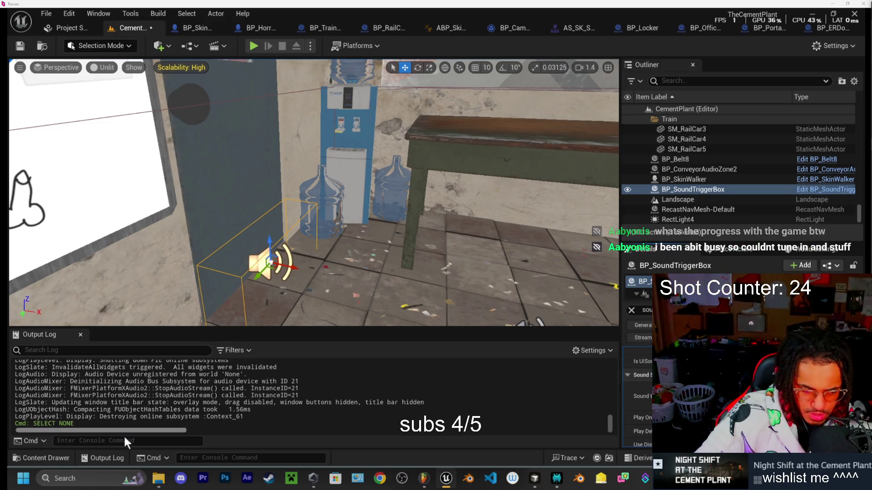
pyautogui.click(46, 458)
pyautogui.click(158, 478)
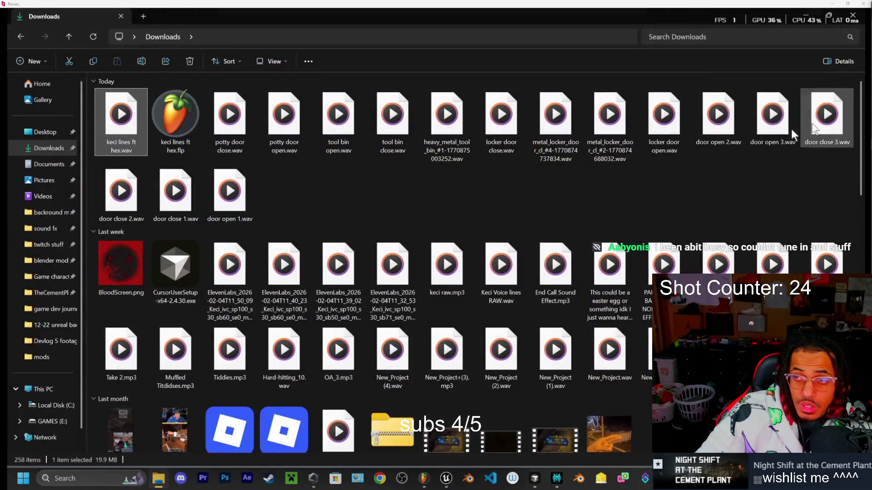
pyautogui.click(829, 16)
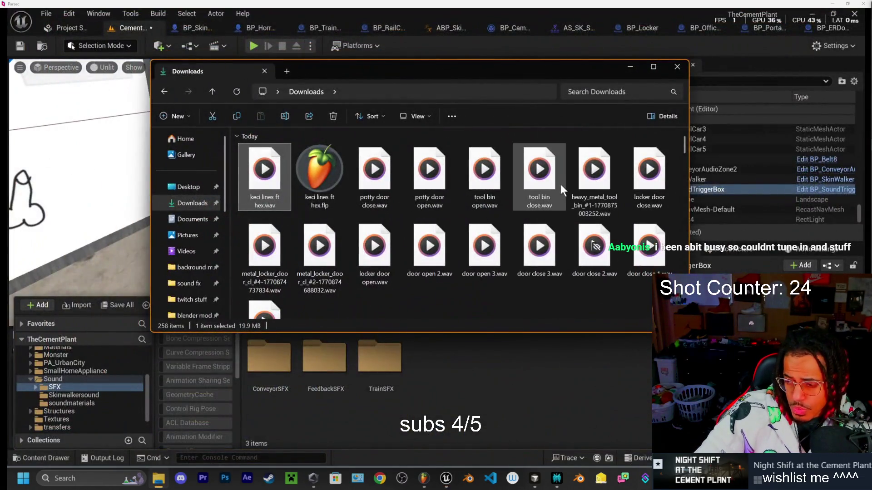